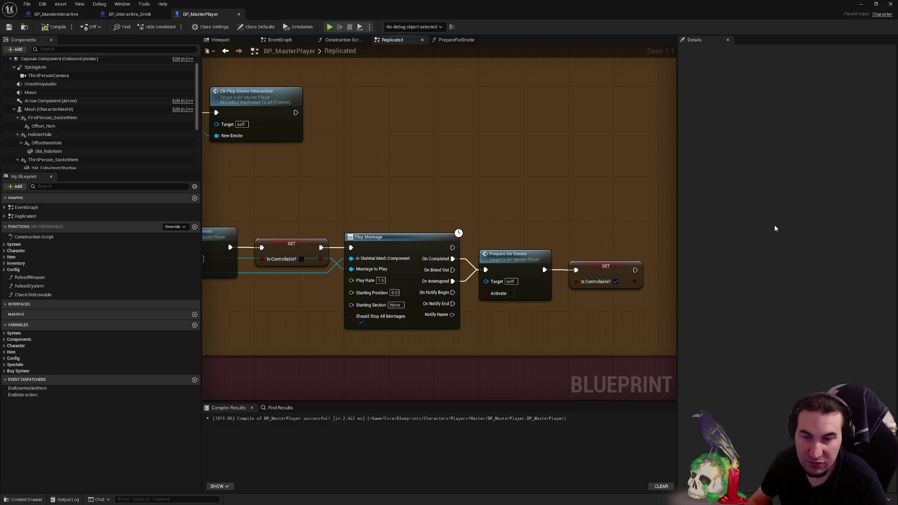
- Pan and zoom around the emote event chain in the replicated graph
drag(608, 188, 655, 170)
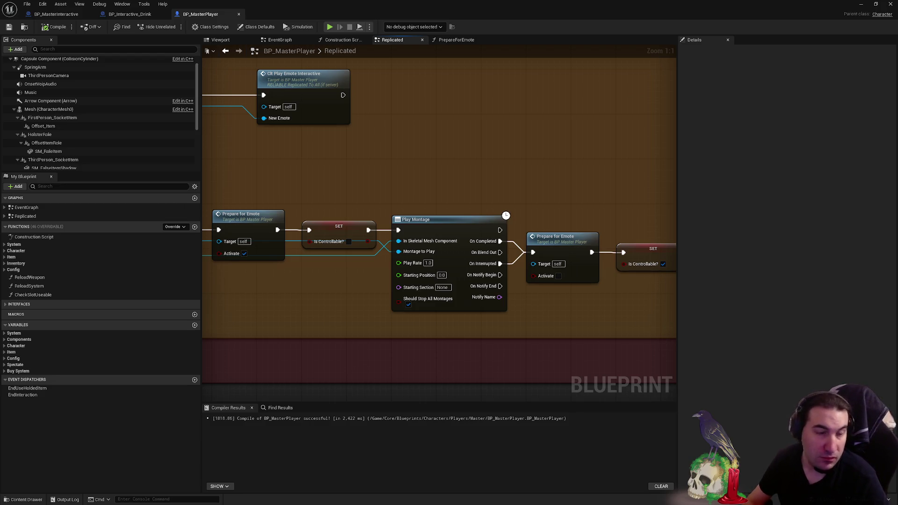
scroll(546, 194, down, 4)
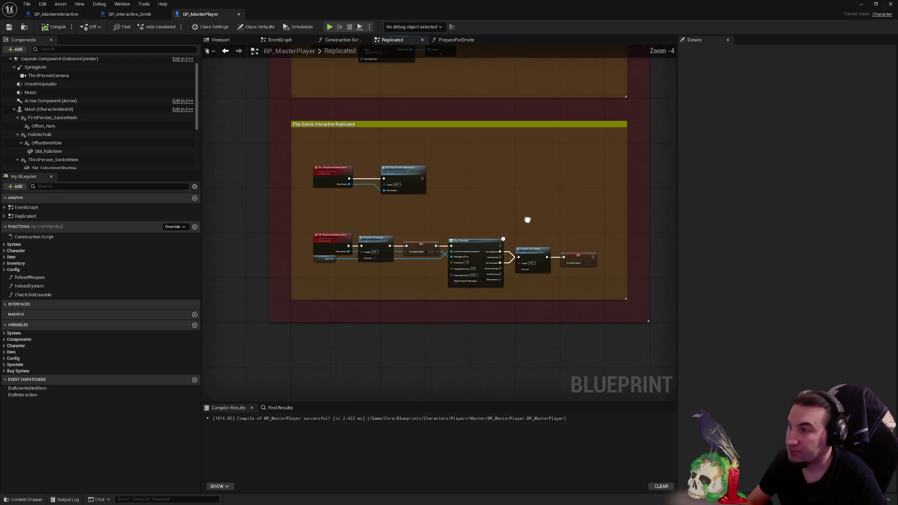
scroll(346, 166, up, 4)
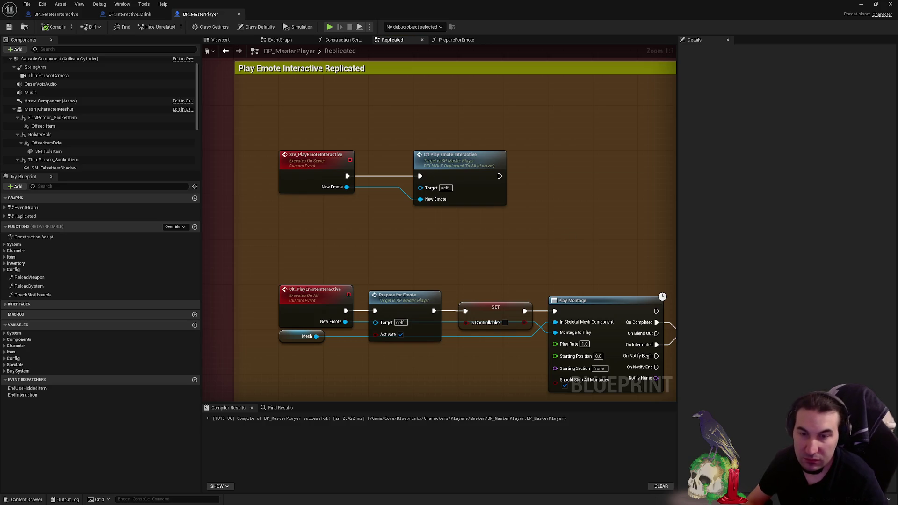
mouse_move(565, 235)
mouse_down()
mouse_move(437, 181)
mouse_move(507, 182)
mouse_move(411, 178)
mouse_move(442, 195)
mouse_move(641, 204)
mouse_up()
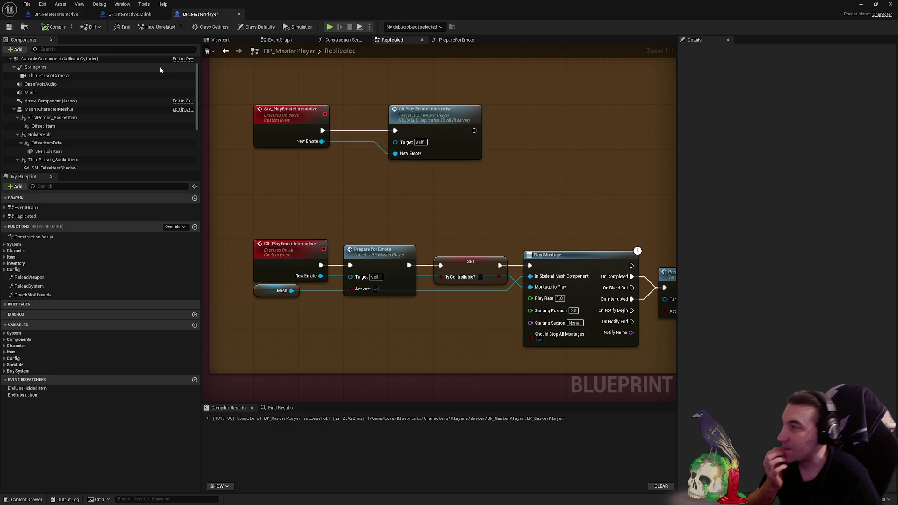
- Switch via BP_Interactive_Drink to BP_MasterInteractive and zoom into the Interaction comment
click(126, 14)
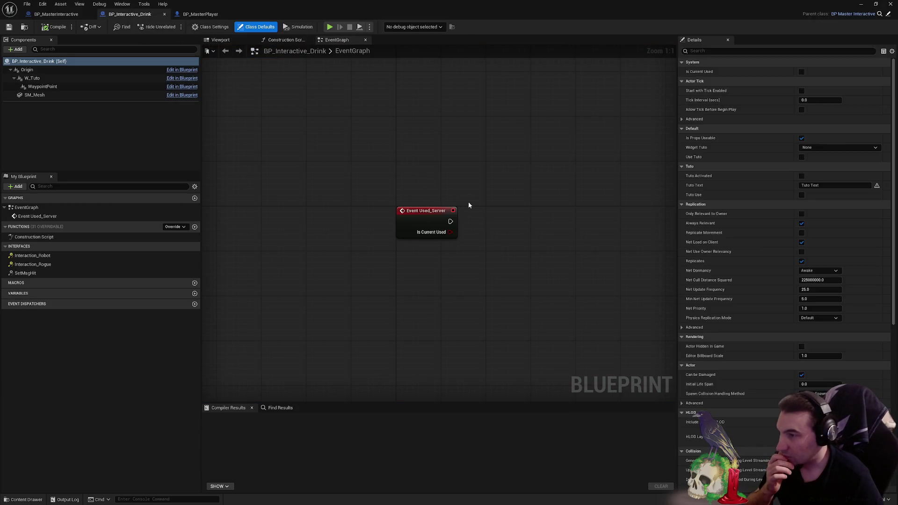
scroll(471, 187, down, 4)
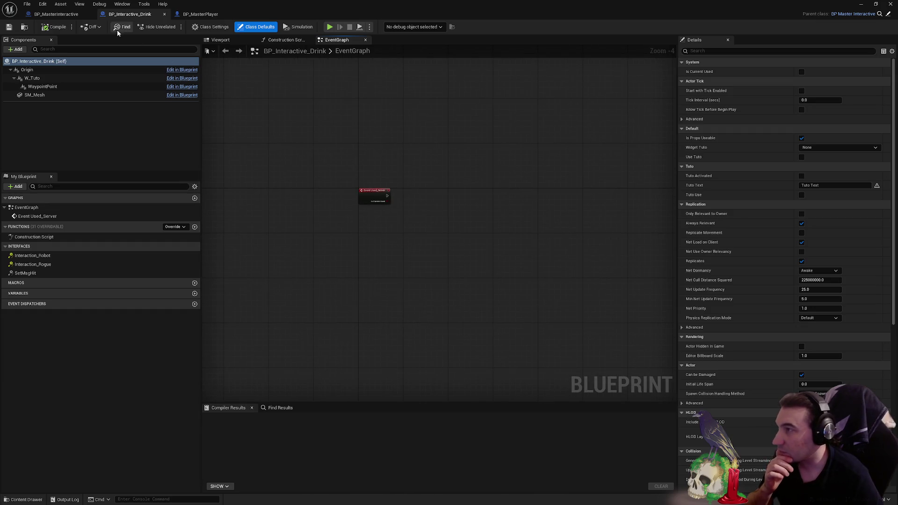
click(56, 15)
scroll(403, 144, up, 1)
scroll(404, 145, up, 1)
drag(403, 145, 371, 276)
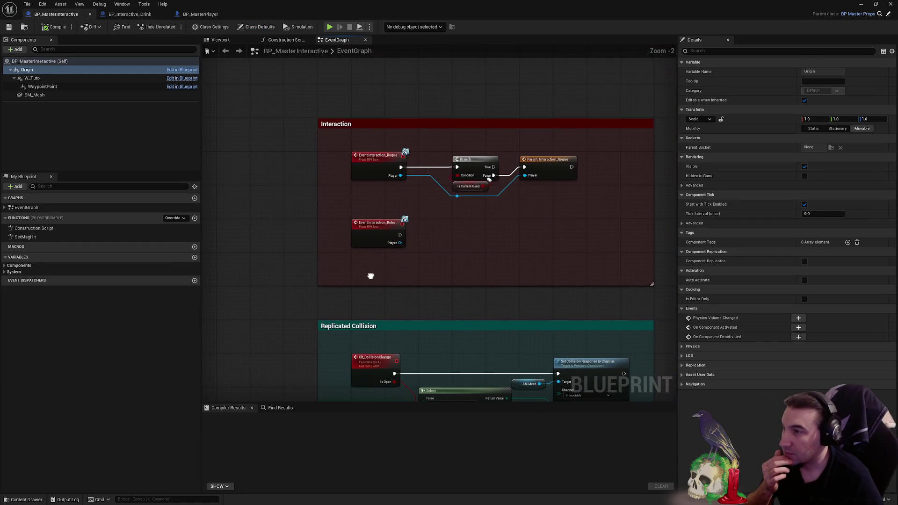
scroll(522, 204, up, 2)
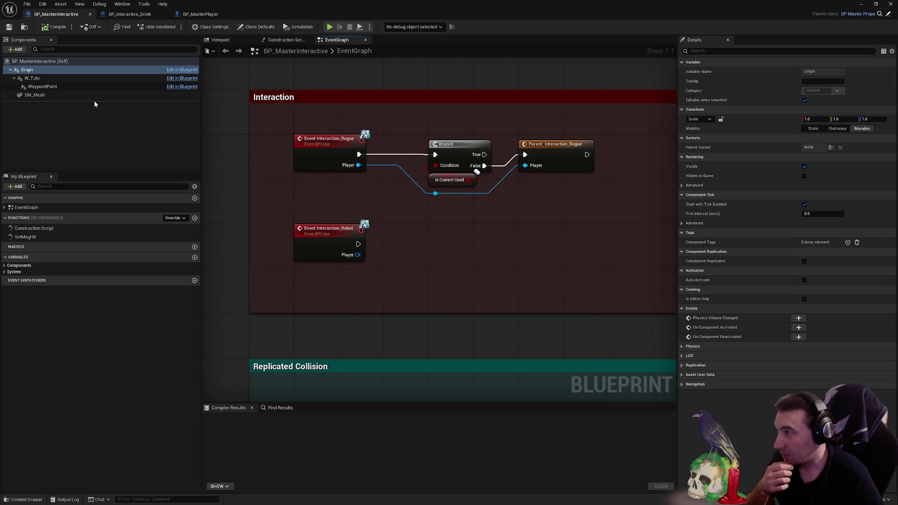
mouse_move(34, 95)
mouse_down()
mouse_move(60, 97)
mouse_move(436, 251)
mouse_move(507, 255)
mouse_up()
text(collisi)
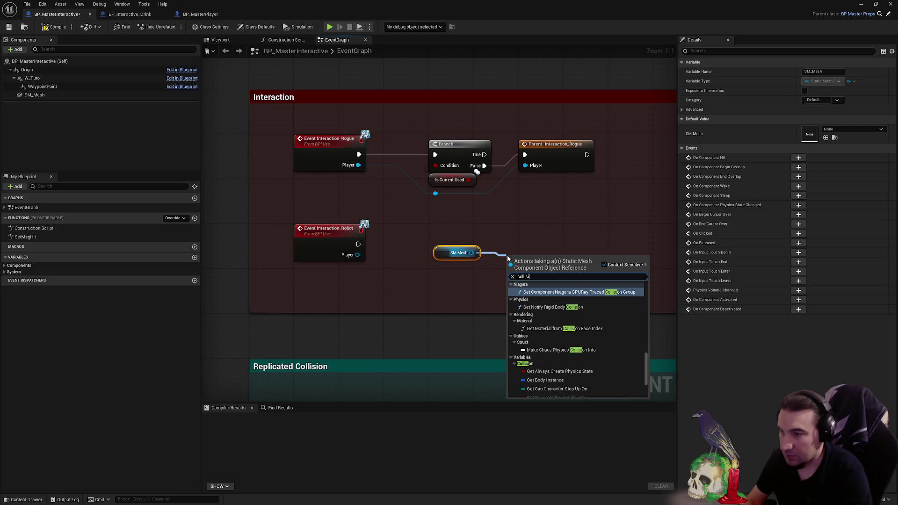
text(on)
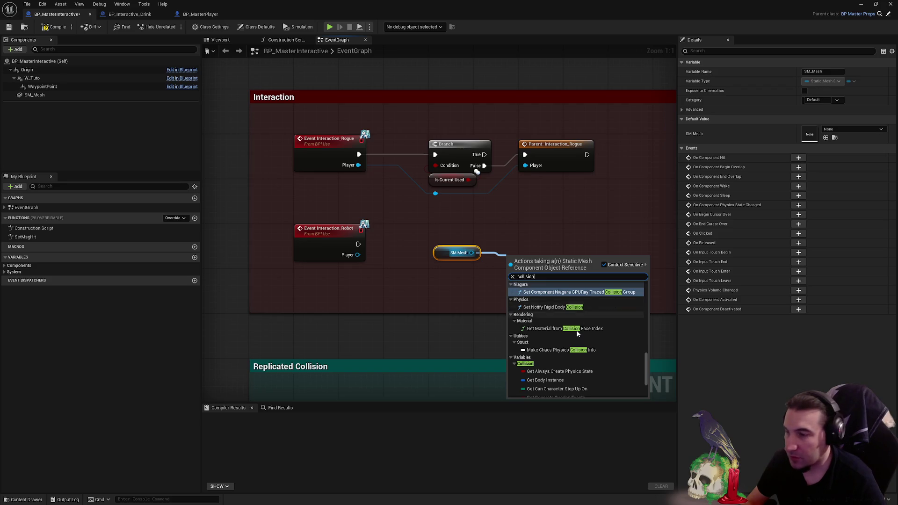
scroll(594, 318, down, 3)
scroll(579, 333, up, 4)
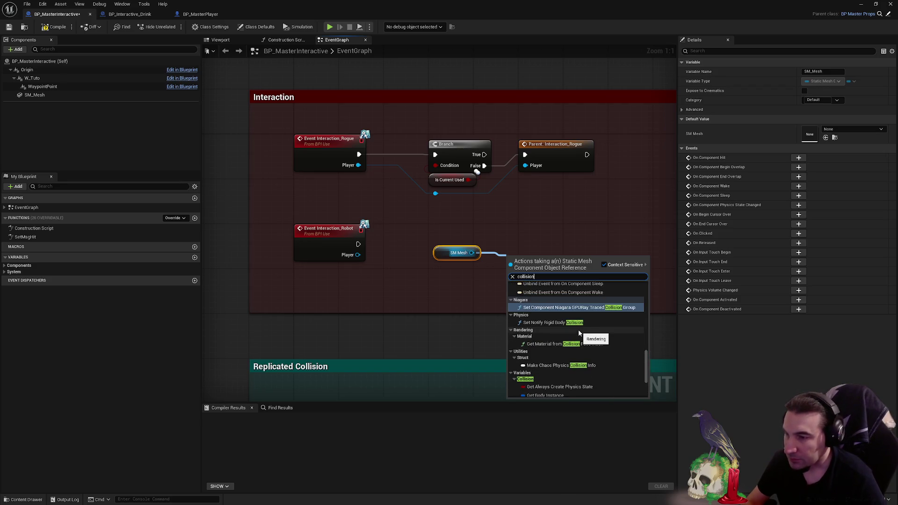
scroll(580, 333, down, 3)
scroll(580, 333, up, 3)
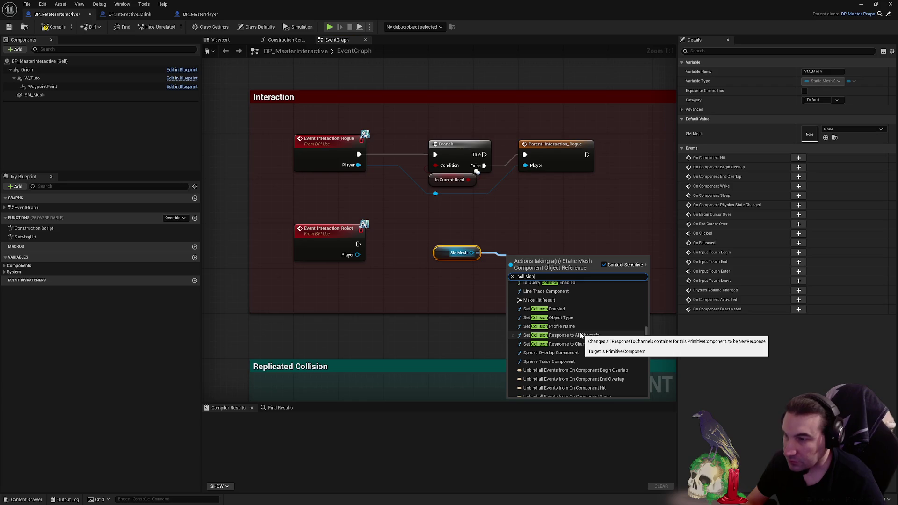
key(Escape)
scroll(468, 187, down, 4)
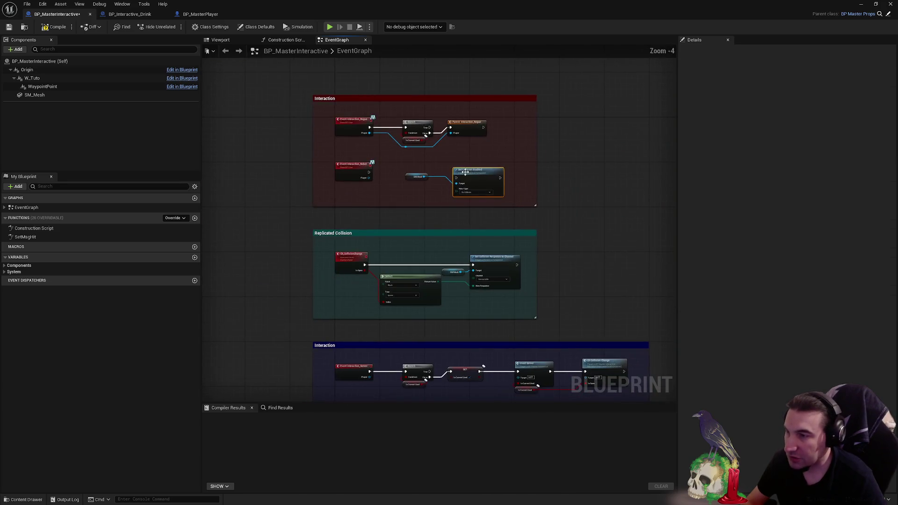
scroll(466, 165, up, 2)
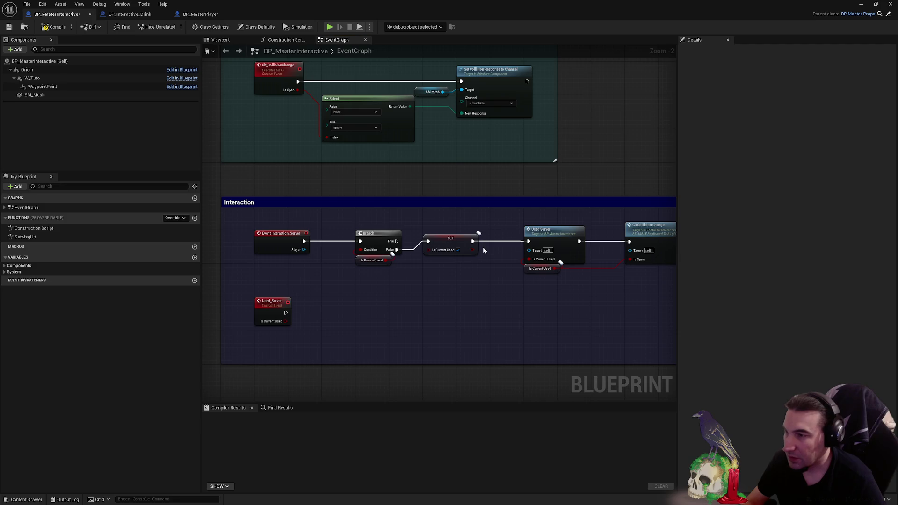
scroll(484, 251, up, 5)
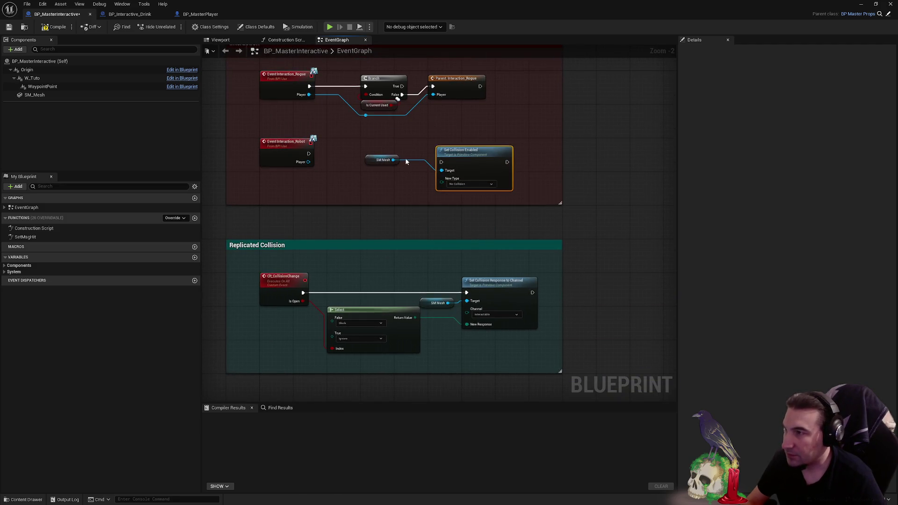
mouse_move(385, 143)
mouse_down()
mouse_move(444, 167)
mouse_move(492, 393)
mouse_move(496, 347)
mouse_move(514, 340)
mouse_up()
click(572, 347)
drag(573, 348, 535, 304)
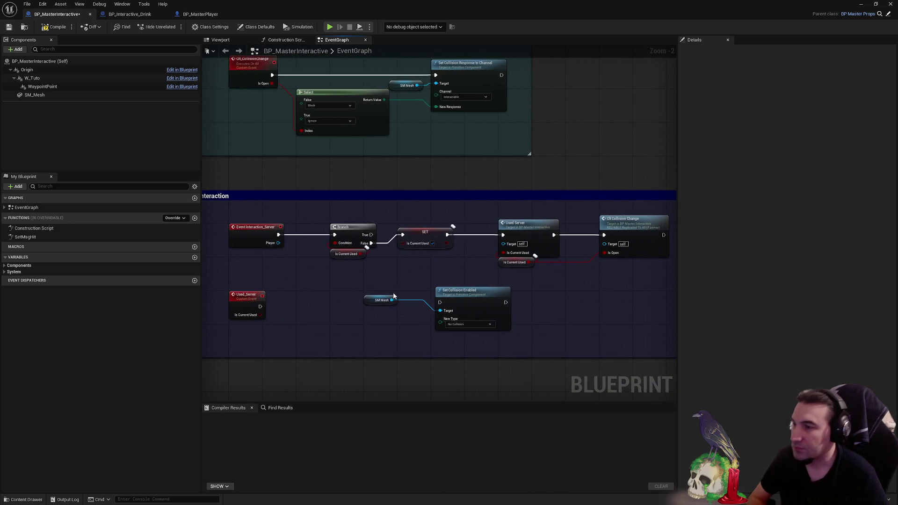
mouse_move(393, 290)
mouse_down()
mouse_move(434, 243)
mouse_move(364, 266)
mouse_up()
drag(420, 239, 318, 187)
key(Delete)
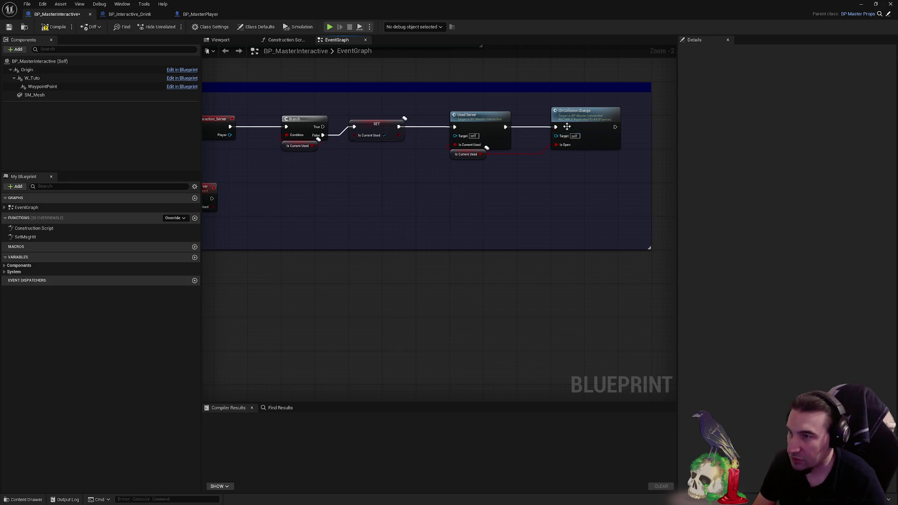
scroll(547, 243, down, 3)
scroll(464, 186, up, 2)
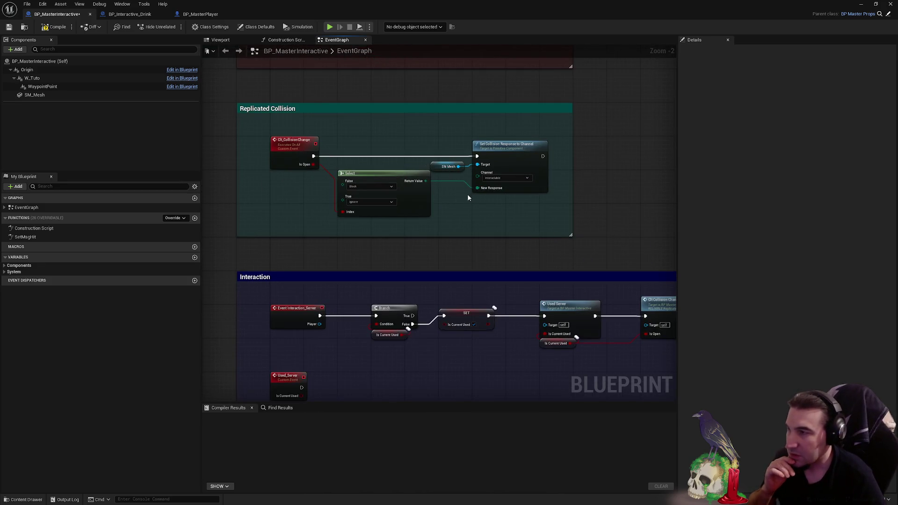
scroll(510, 185, up, 1)
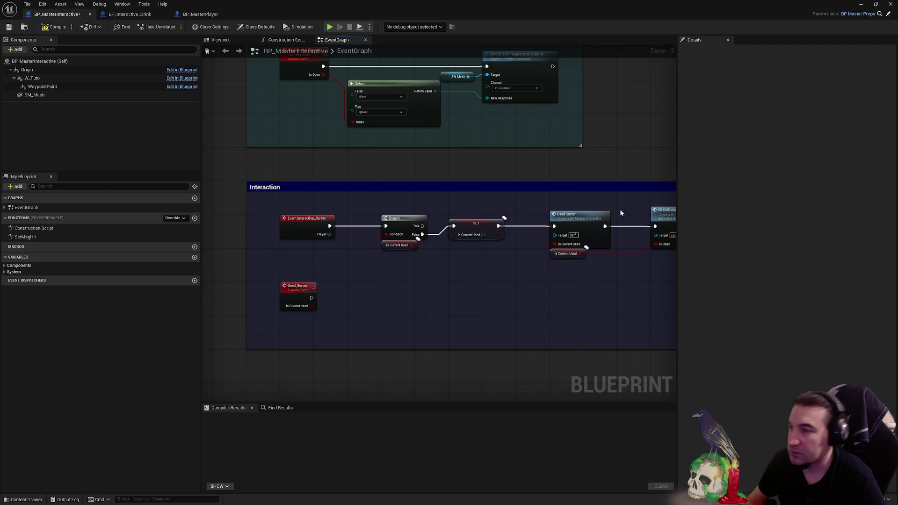
- Pan across the Interaction group and select the Used_Server custom event node
drag(491, 260, 451, 267)
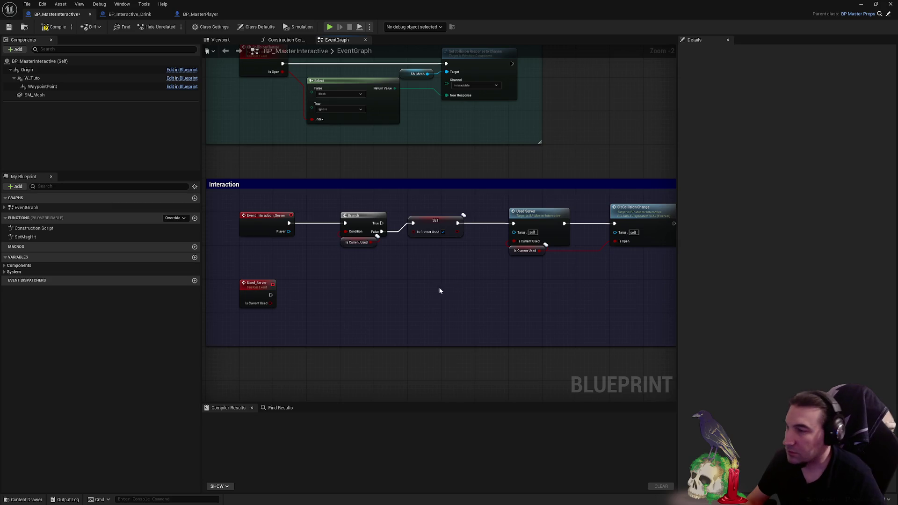
drag(534, 295, 509, 293)
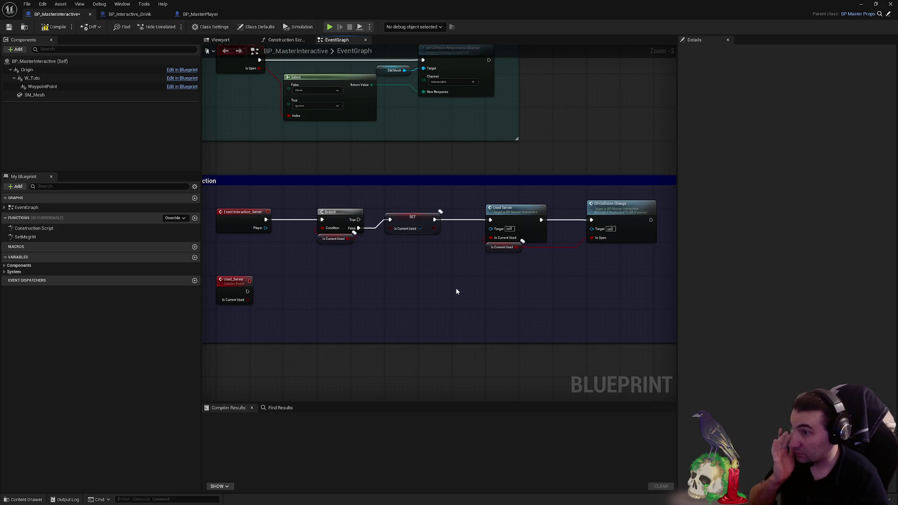
click(234, 286)
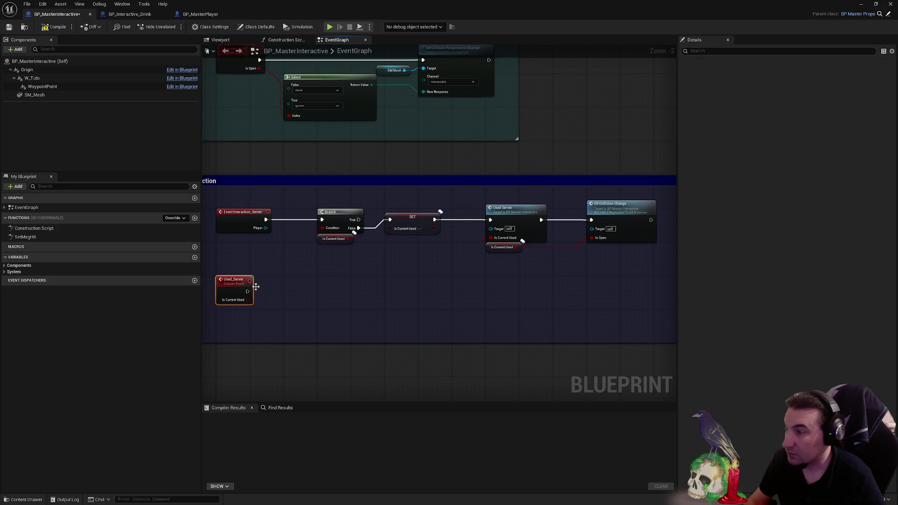
- Add a Player input of the master player type to the Used_Server event
click(892, 142)
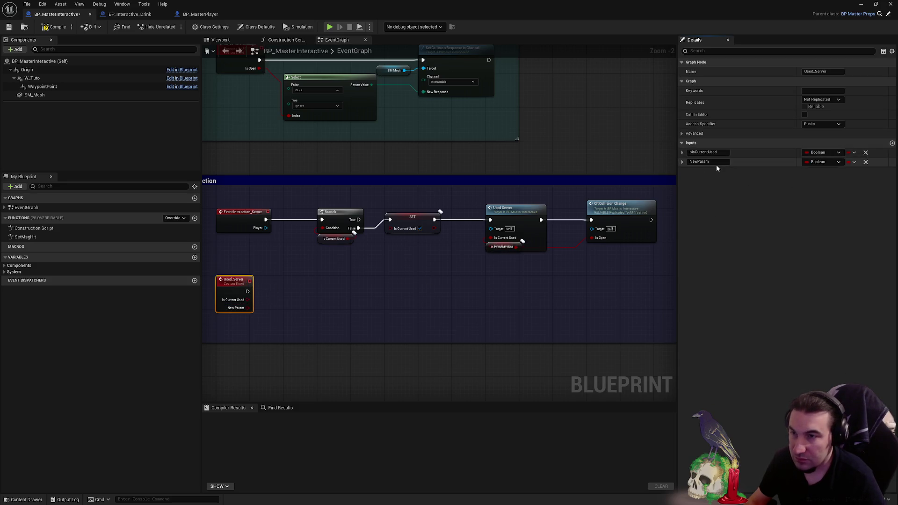
text(Player)
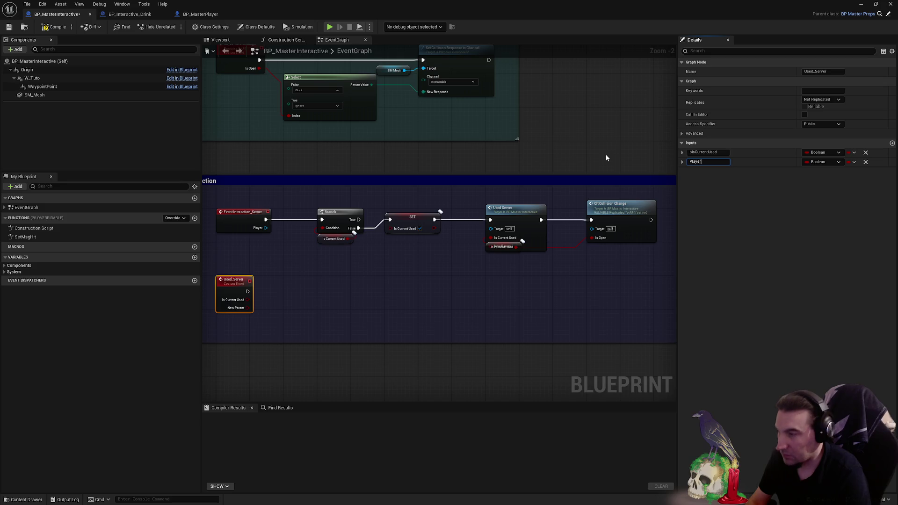
key(Return)
click(822, 163)
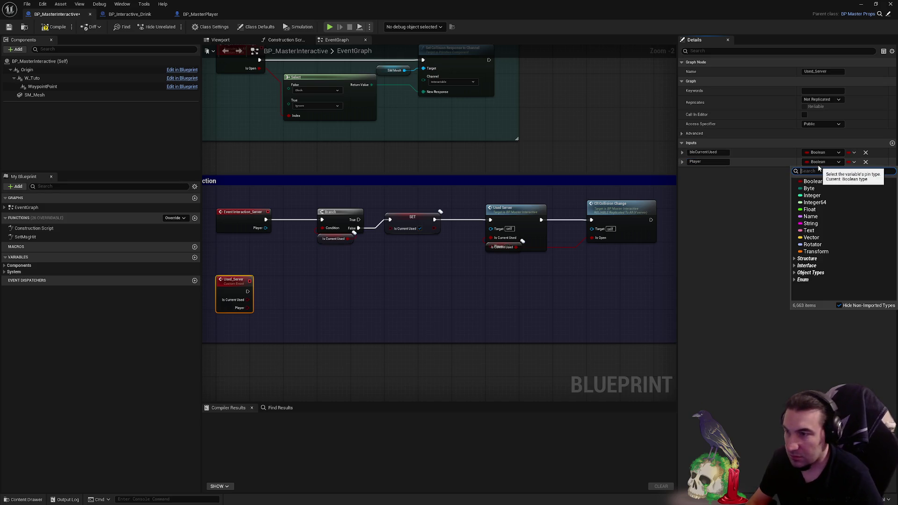
text(master player)
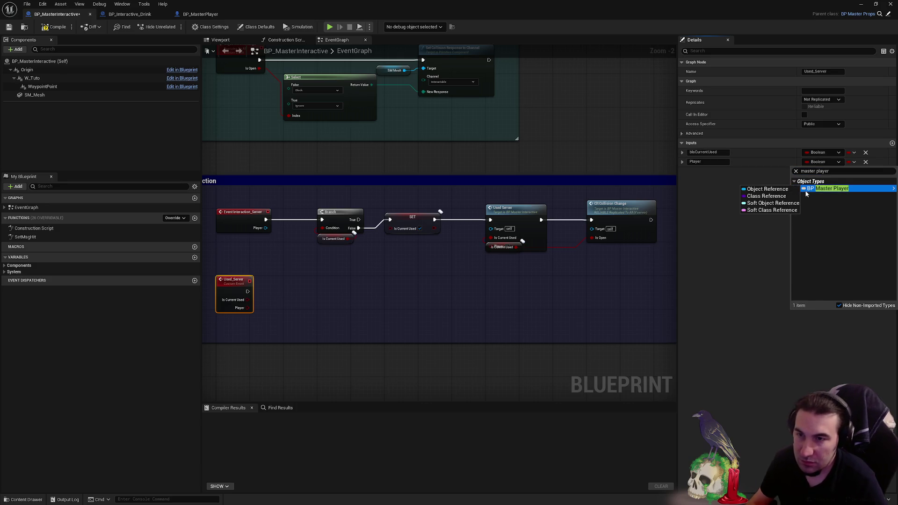
key(Escape)
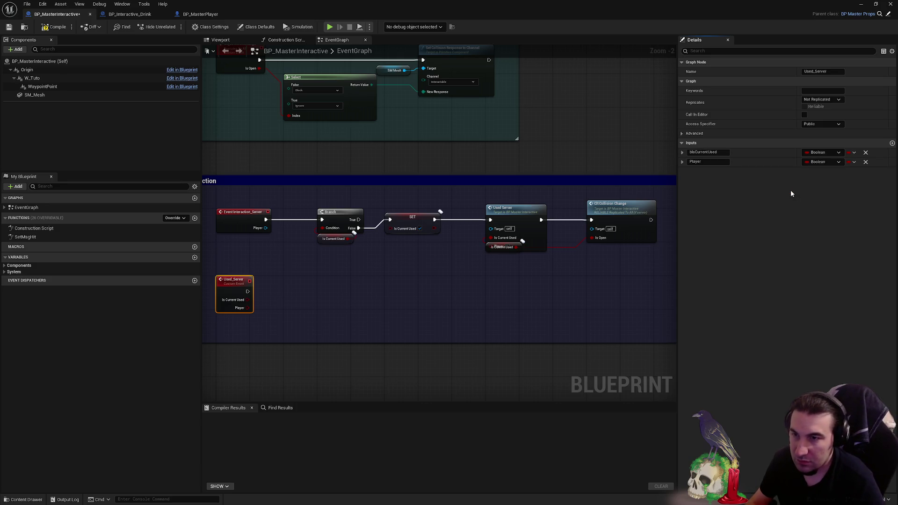
- Move Player above bIsCurrentUsed and tidy the Used Server call and Is Current Used getter
drag(679, 162, 679, 150)
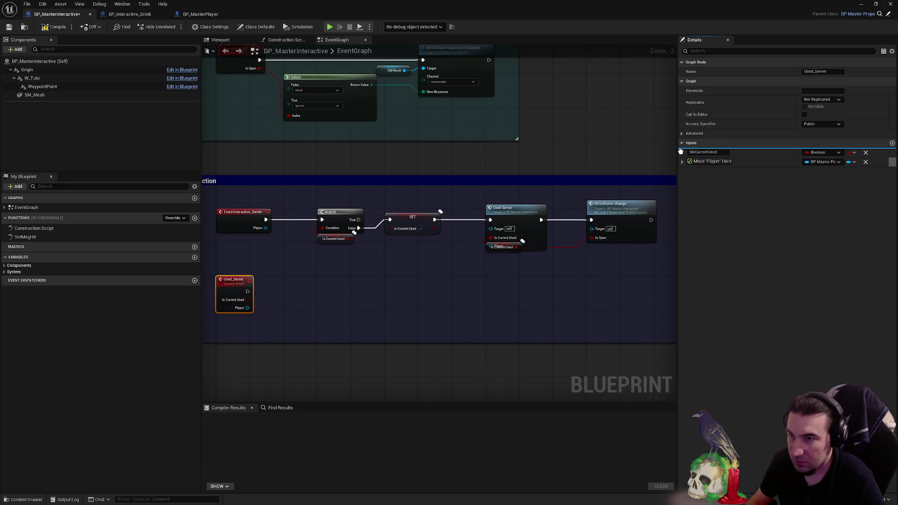
drag(486, 245, 470, 255)
drag(496, 212, 510, 187)
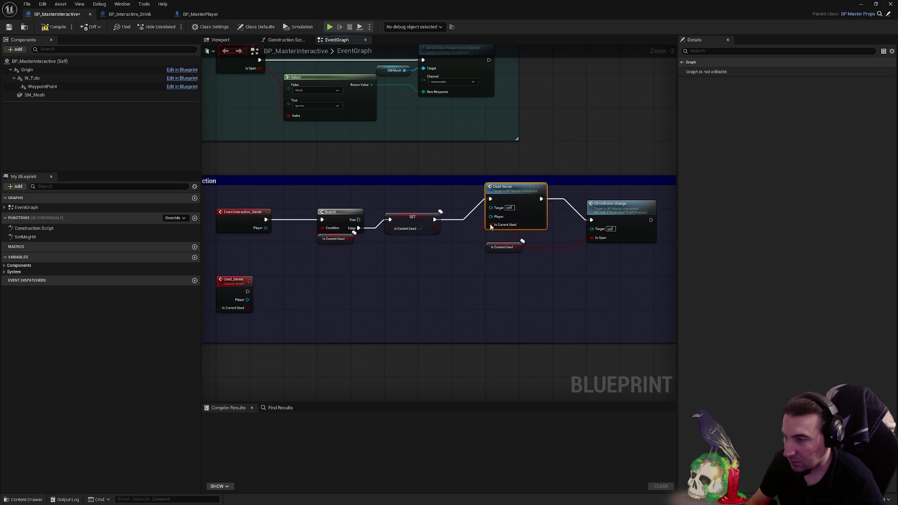
drag(490, 248, 488, 268)
drag(508, 196, 509, 213)
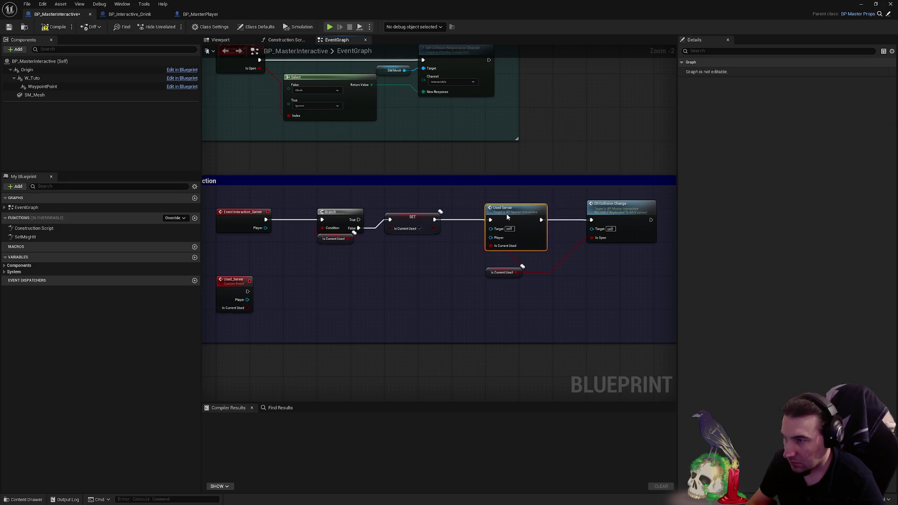
drag(489, 271, 492, 263)
click(475, 271)
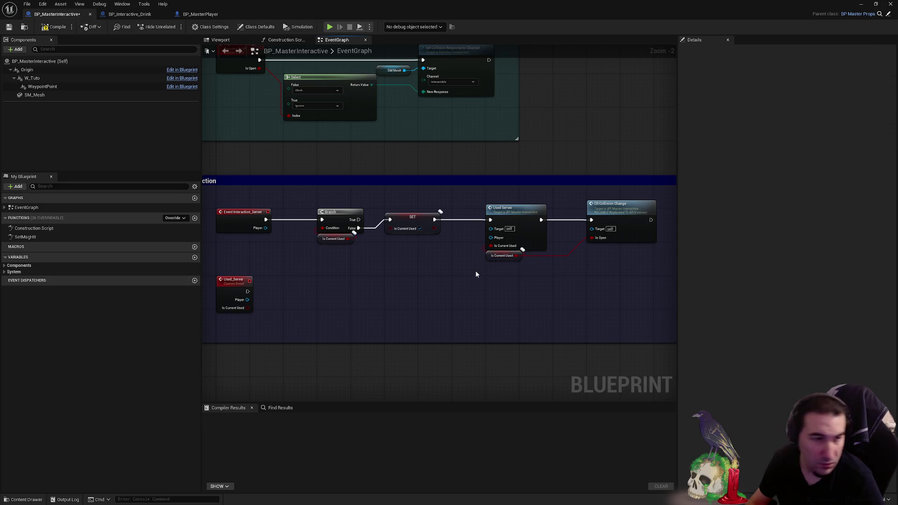
drag(406, 260, 431, 268)
- Wire the event's Player into Used Server's Player, rerouted below the Branch, then compile and save
mouse_move(290, 237)
mouse_down()
mouse_move(444, 257)
mouse_move(516, 245)
mouse_up()
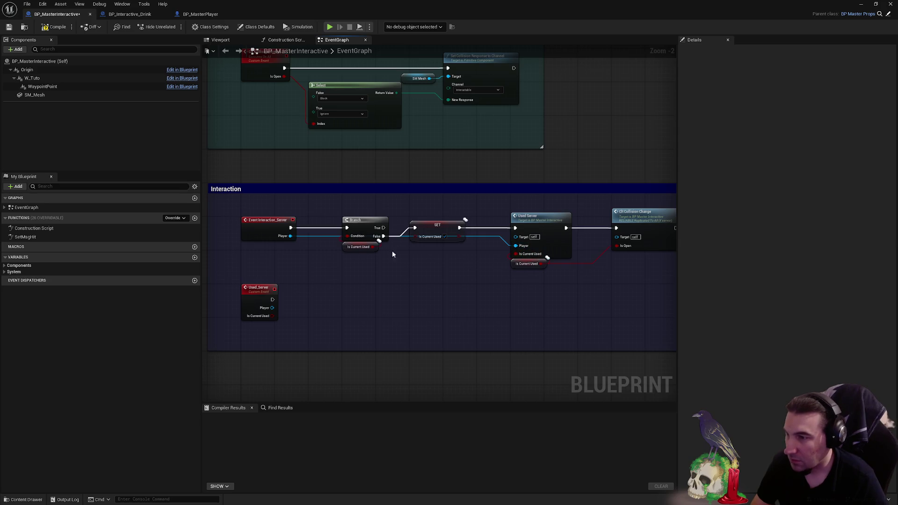
double_click(310, 236)
mouse_move(309, 236)
mouse_down()
mouse_move(309, 253)
mouse_move(325, 262)
mouse_up()
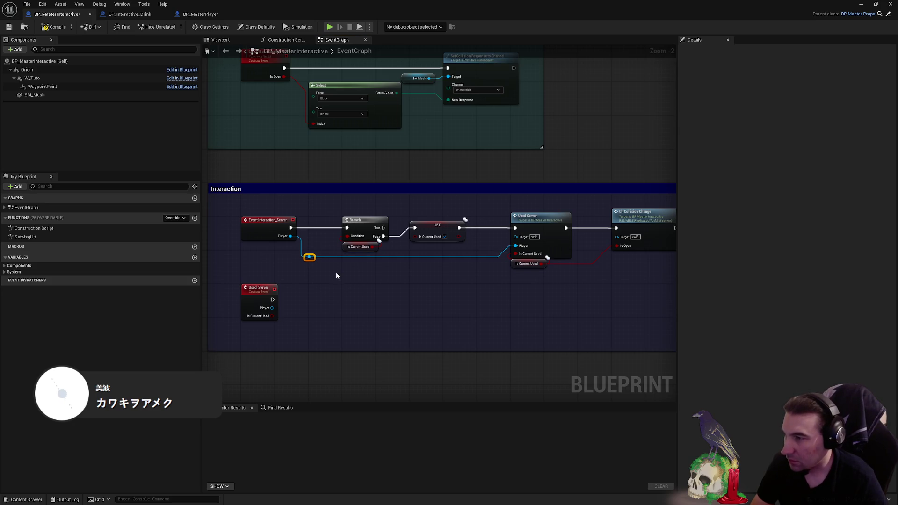
click(373, 276)
click(61, 28)
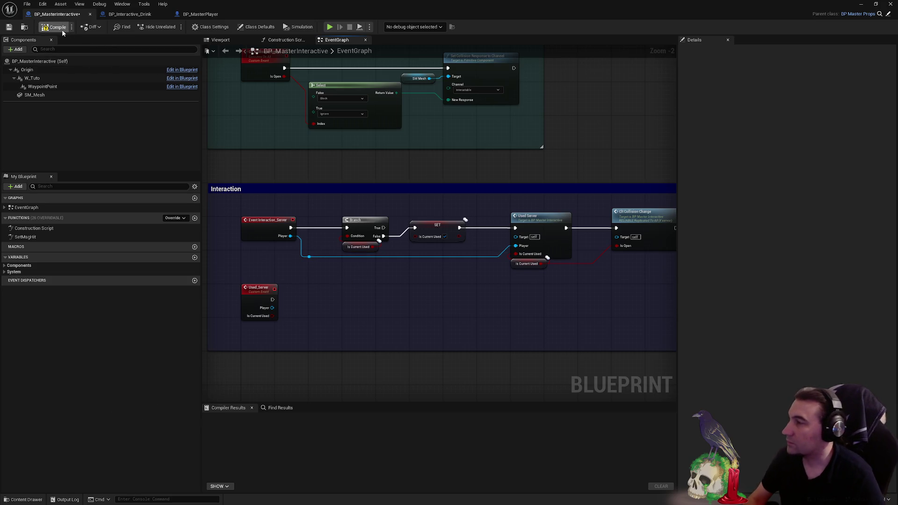
key(ctrl+s)
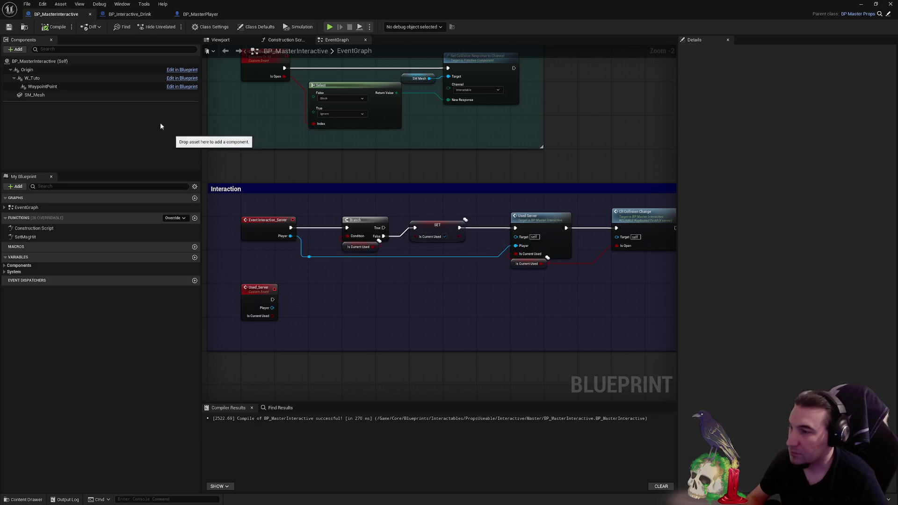
- In BP_Interactive_Drink, call Srv Play Emote Interactive on Used_Server's Player, found by searching 'srv_pl'
click(136, 14)
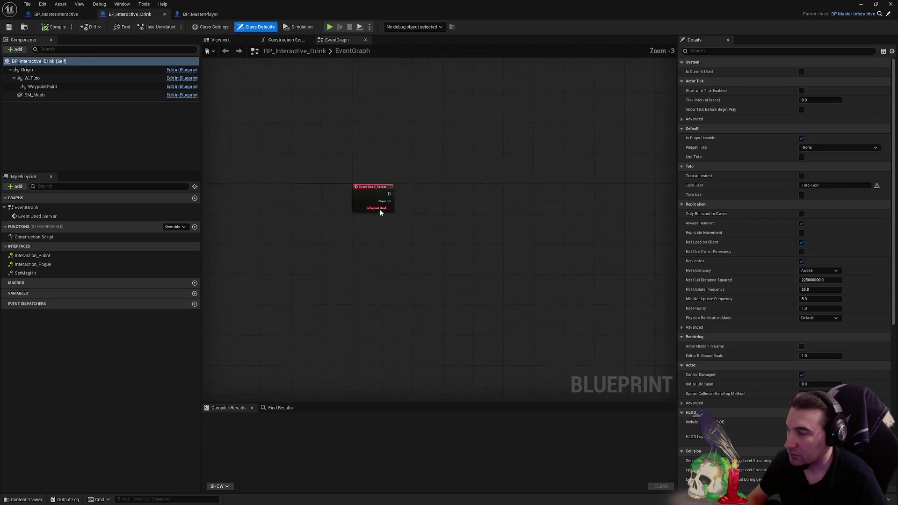
scroll(379, 212, up, 3)
drag(392, 197, 438, 194)
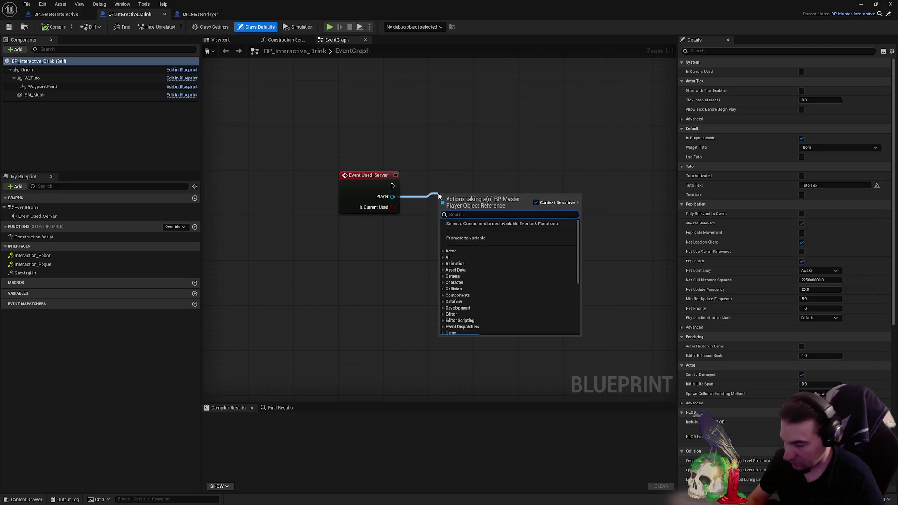
text(srv.)
text(_)
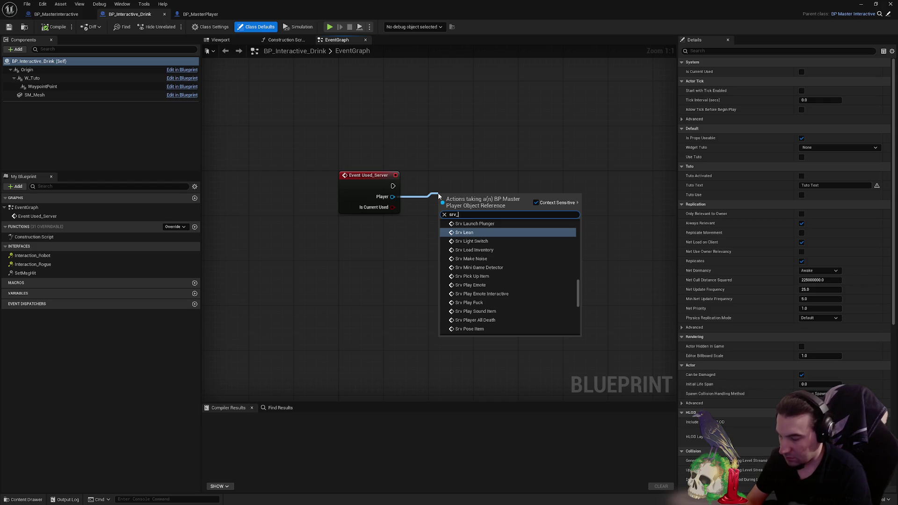
text(play)
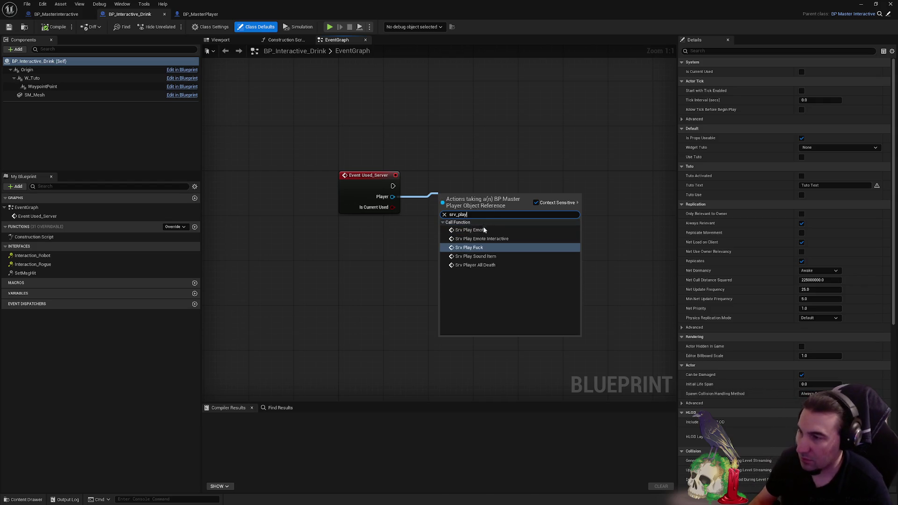
click(481, 238)
drag(474, 208, 467, 177)
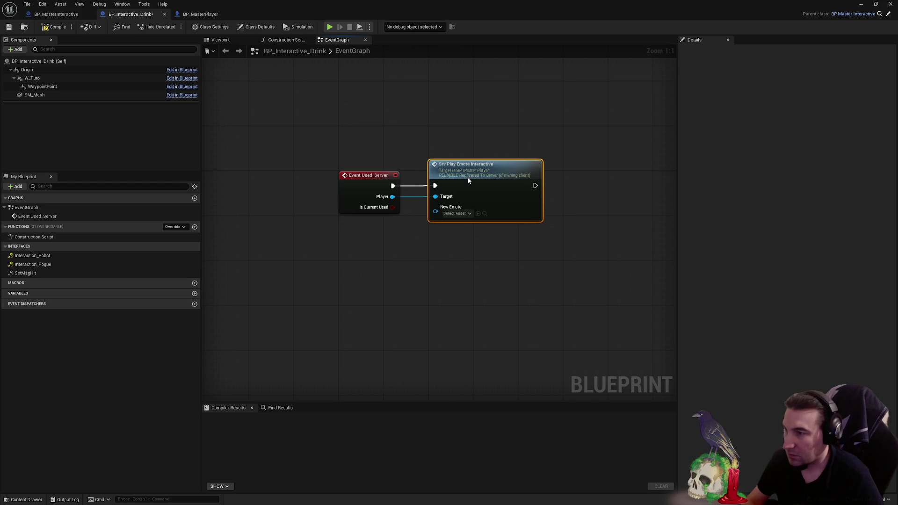
click(446, 235)
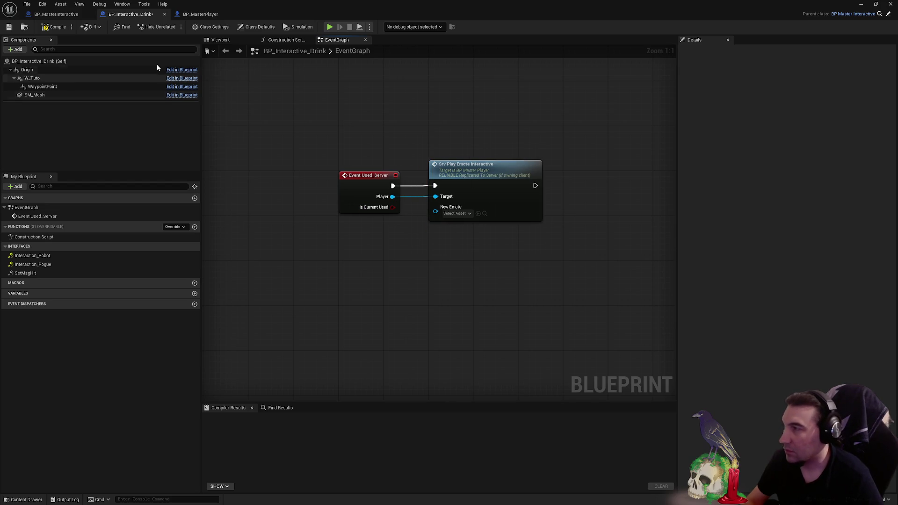
click(62, 17)
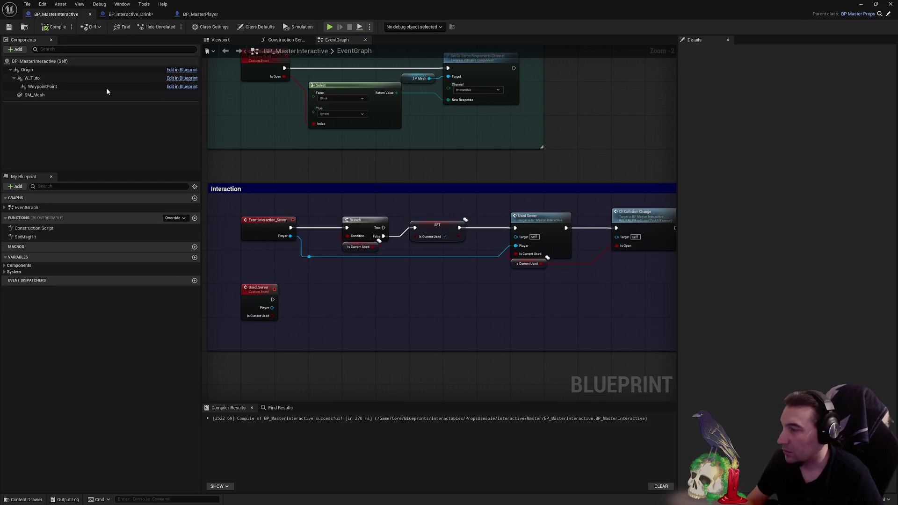
- Create a variable named Animation of type Anim Montage object reference
click(195, 257)
text(Animation)
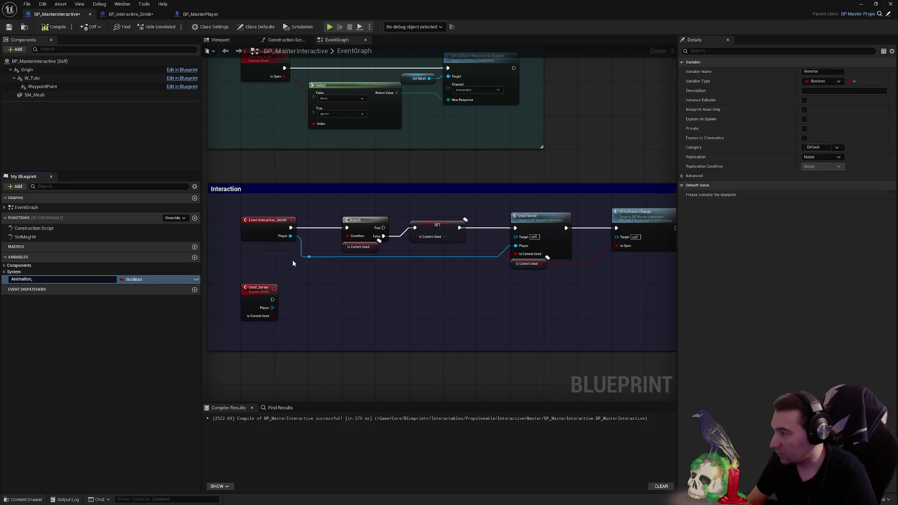
key(Return)
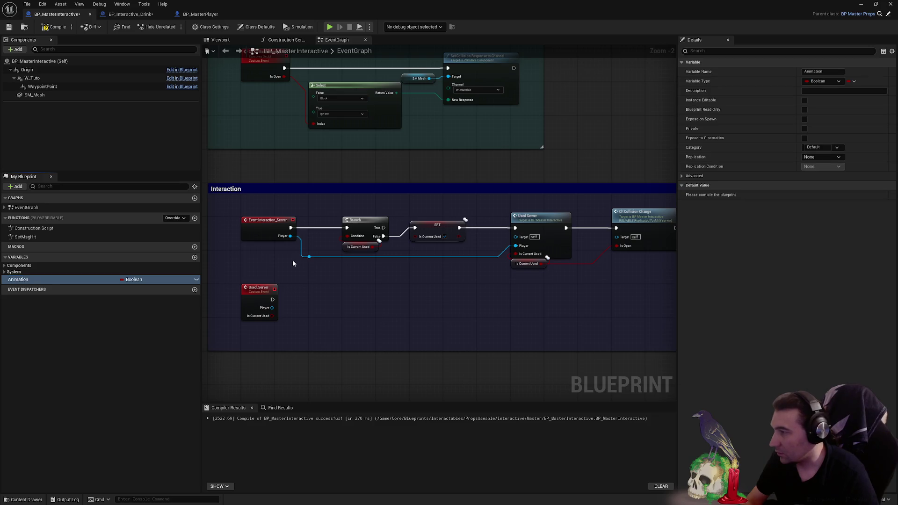
click(147, 280)
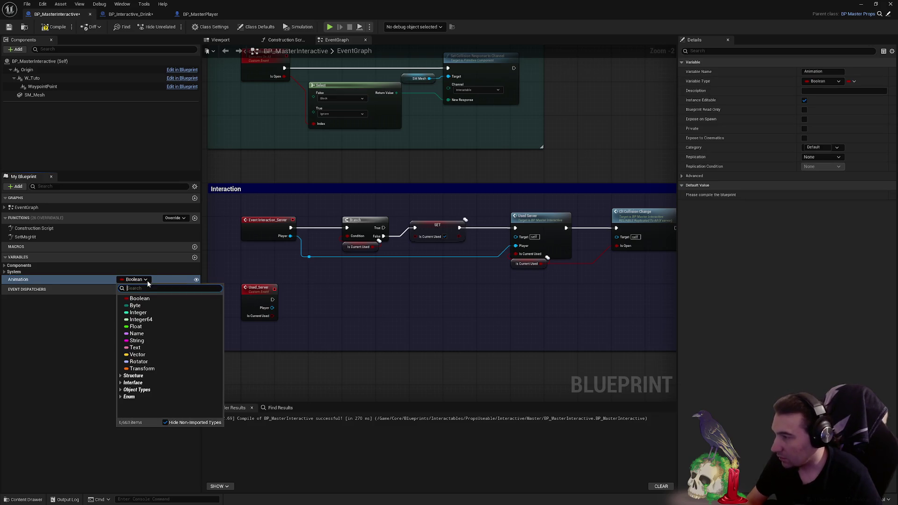
text(aniim)
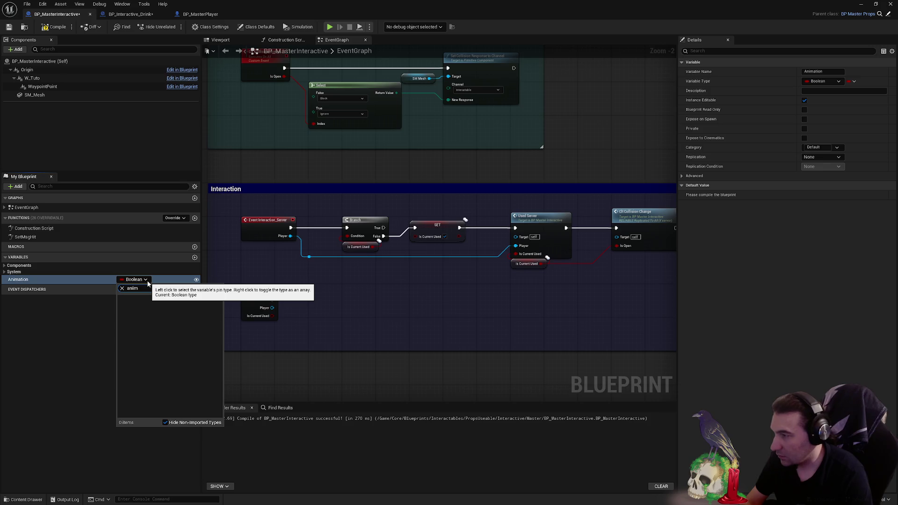
key(BackSpace)
key(BackSpace)
text(mo)
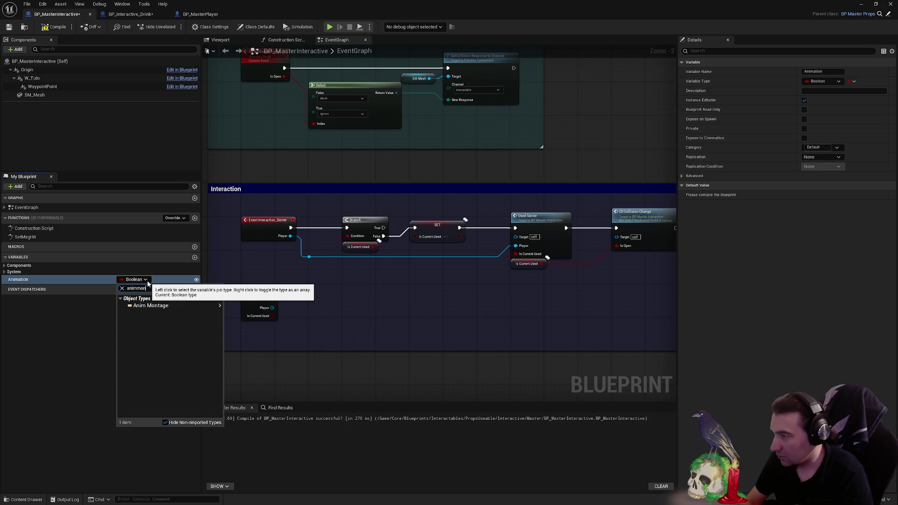
text(n)
mouse_move(203, 308)
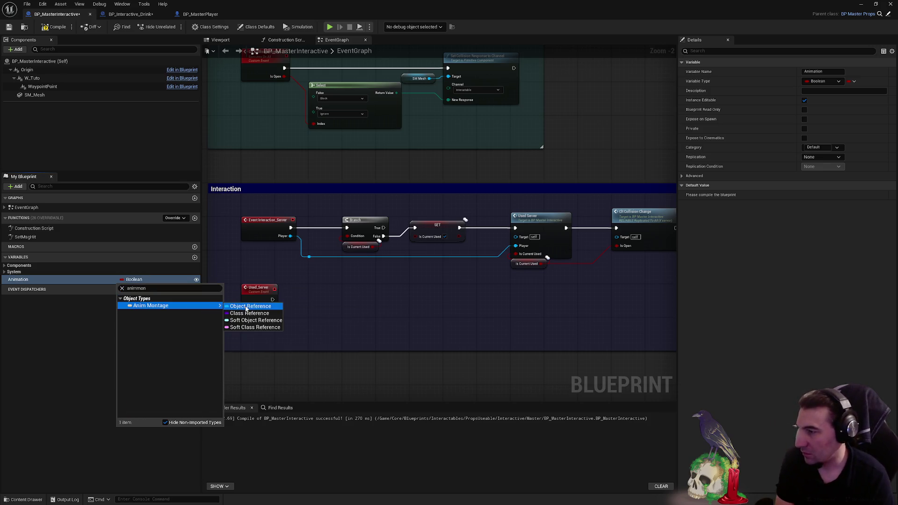
click(248, 307)
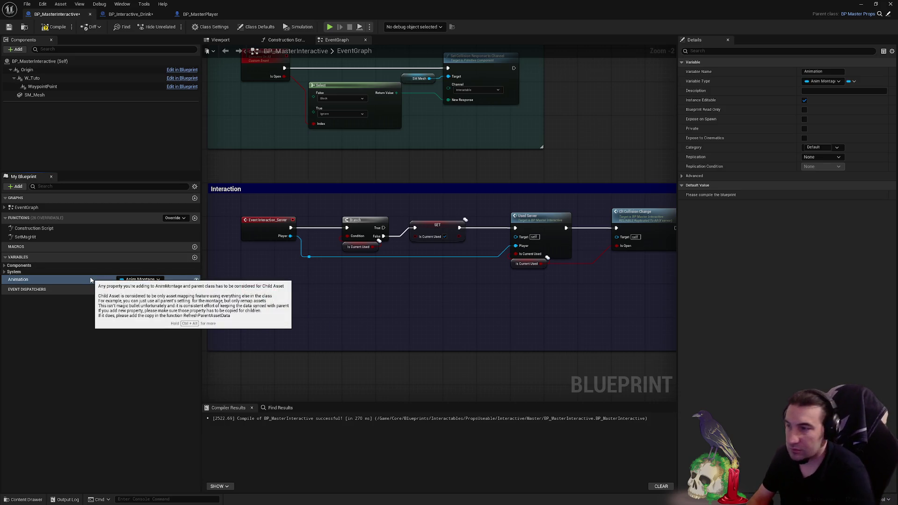
- Place an Animation getter node in the event graph
click(108, 280)
drag(109, 290, 327, 319)
click(344, 328)
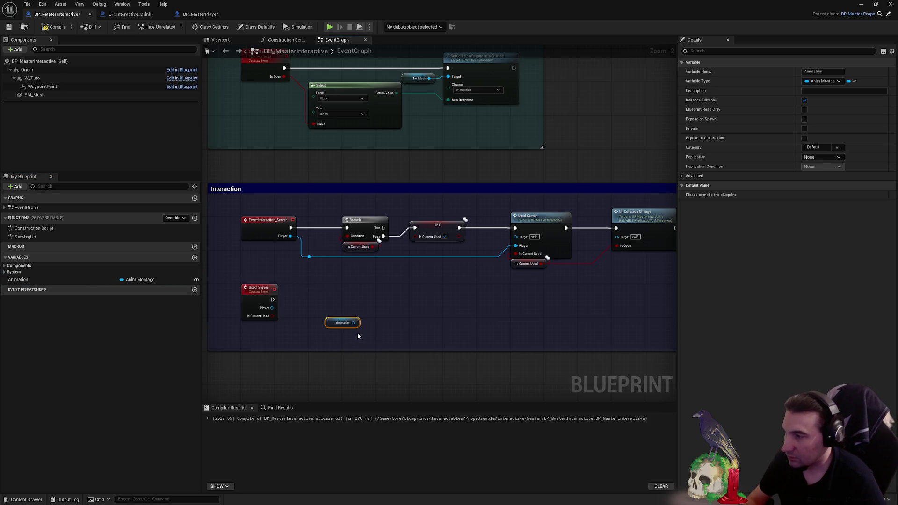
- Drag the Animation getter to sit directly under the Used_Server event
scroll(357, 336, up, 2)
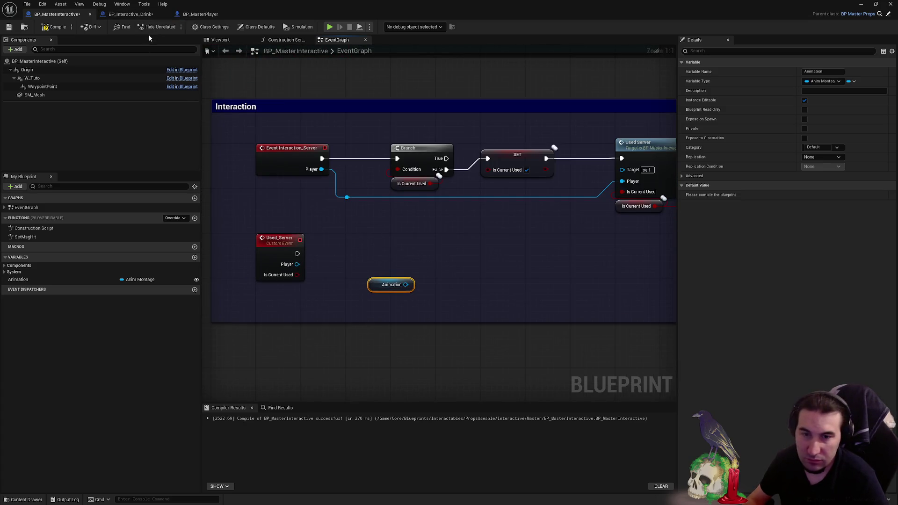
drag(465, 230, 501, 269)
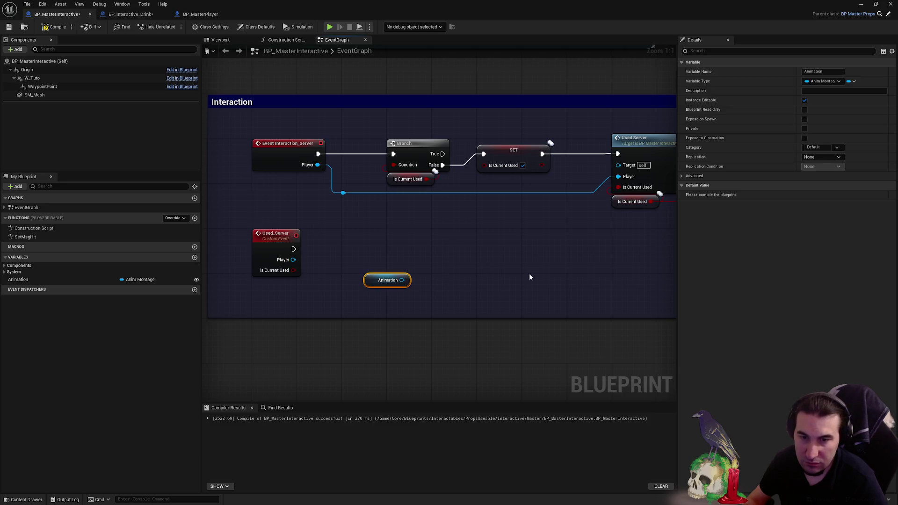
mouse_move(510, 265)
mouse_down()
mouse_move(581, 210)
mouse_move(532, 244)
mouse_move(412, 211)
mouse_move(393, 335)
mouse_up()
click(419, 290)
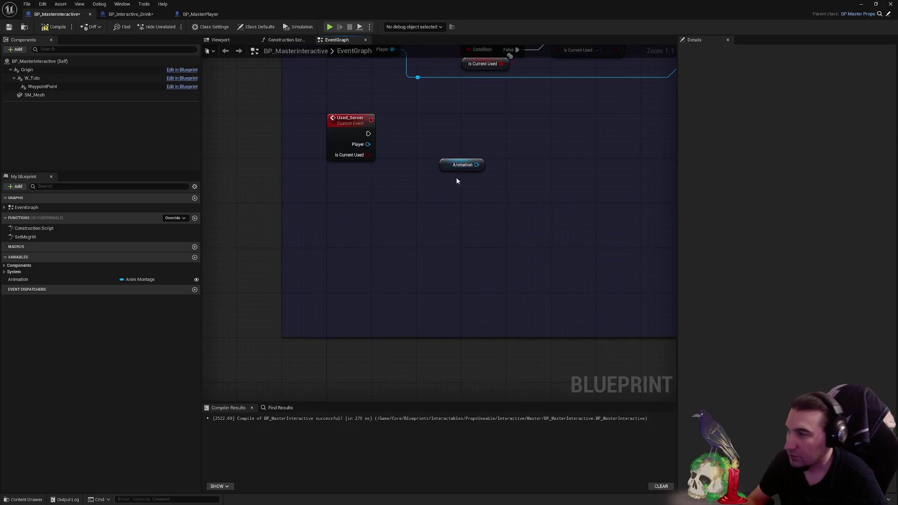
drag(447, 167, 335, 184)
click(253, 111)
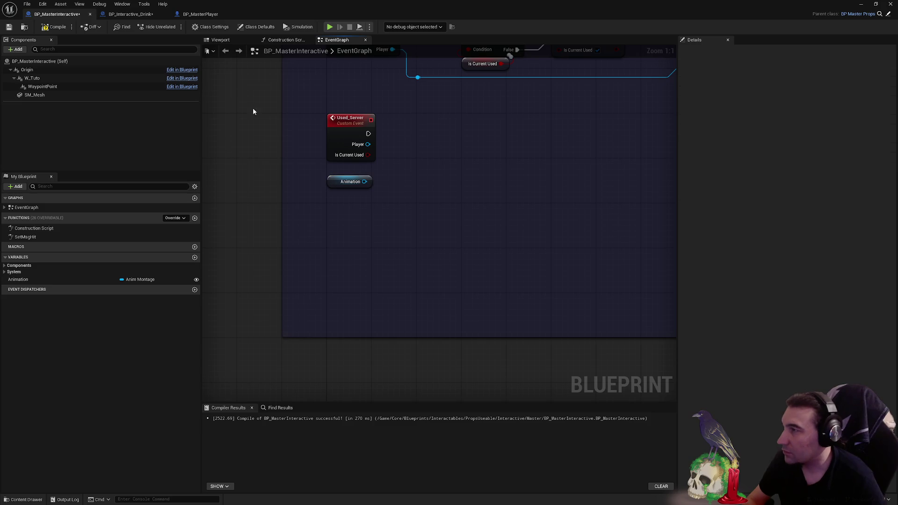
- Remove Srv Play Emote Interactive and Event Used_Server from BP_Interactive_Drink and compile it
click(133, 14)
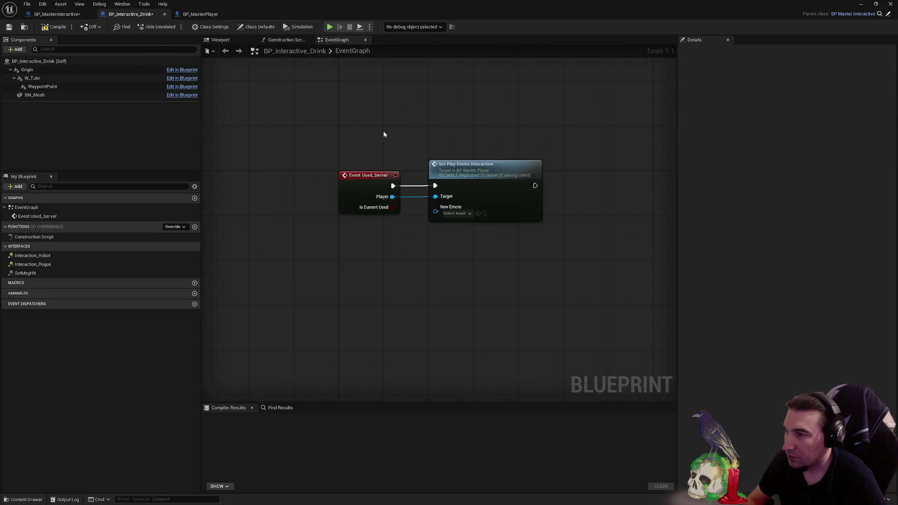
click(448, 197)
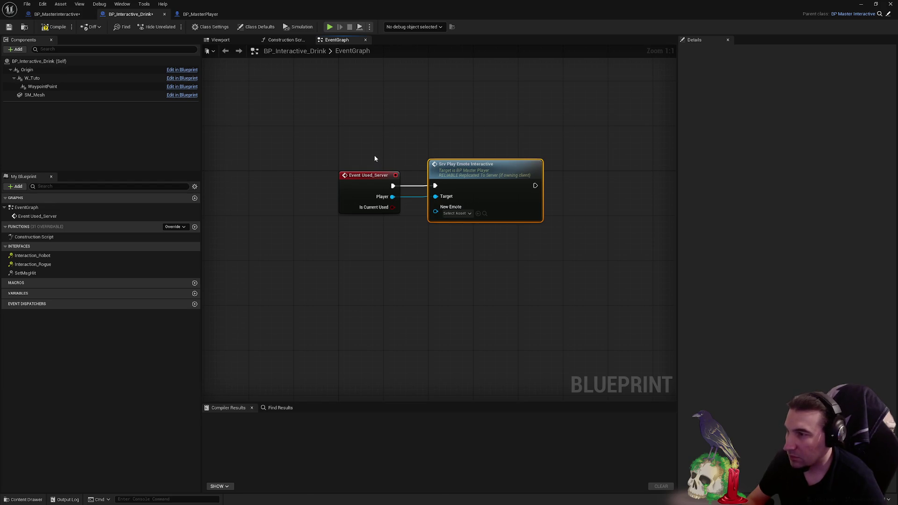
key(Delete)
drag(447, 239, 338, 136)
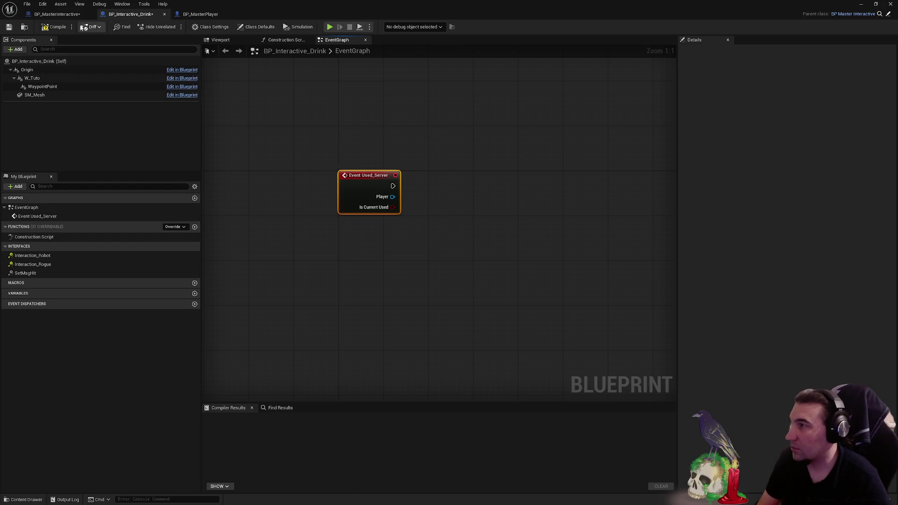
key(Delete)
click(55, 26)
click(43, 14)
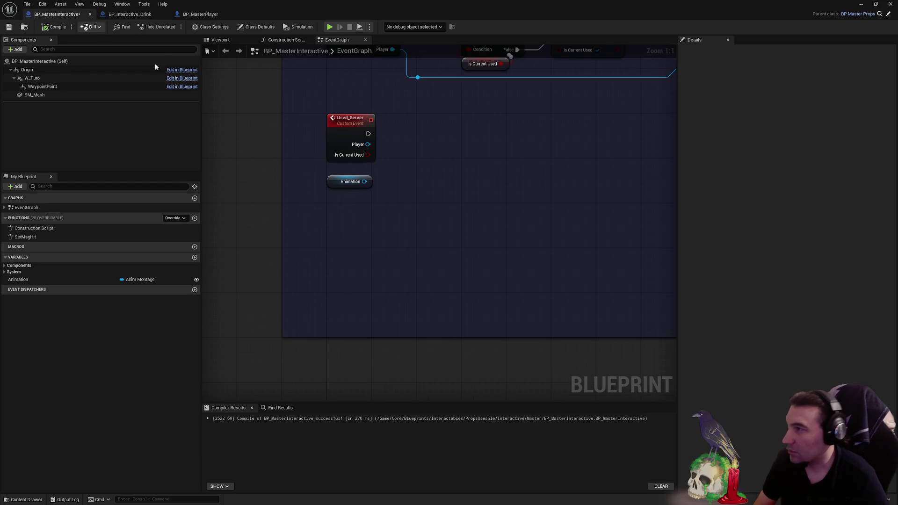
- Paste Srv Play Emote Interactive and wire it to Used_Server's exec and Player outputs
key(ctrl+v)
key(ctrl+v)
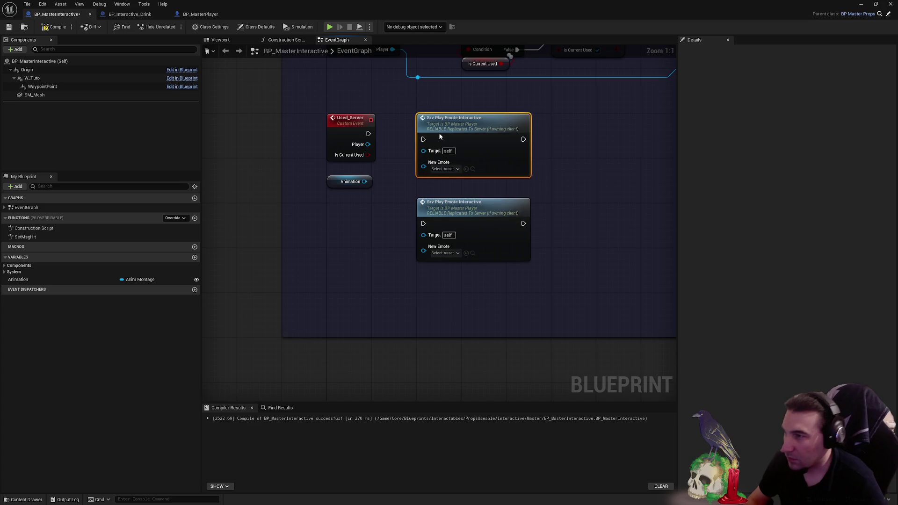
click(461, 233)
key(Delete)
mouse_move(368, 134)
mouse_down()
mouse_move(430, 137)
mouse_move(423, 139)
mouse_up()
mouse_move(368, 144)
mouse_down()
mouse_move(421, 165)
mouse_move(407, 169)
mouse_move(397, 157)
mouse_move(425, 157)
mouse_move(365, 181)
mouse_move(378, 200)
mouse_move(437, 181)
mouse_move(424, 145)
mouse_up()
key(Escape)
click(412, 210)
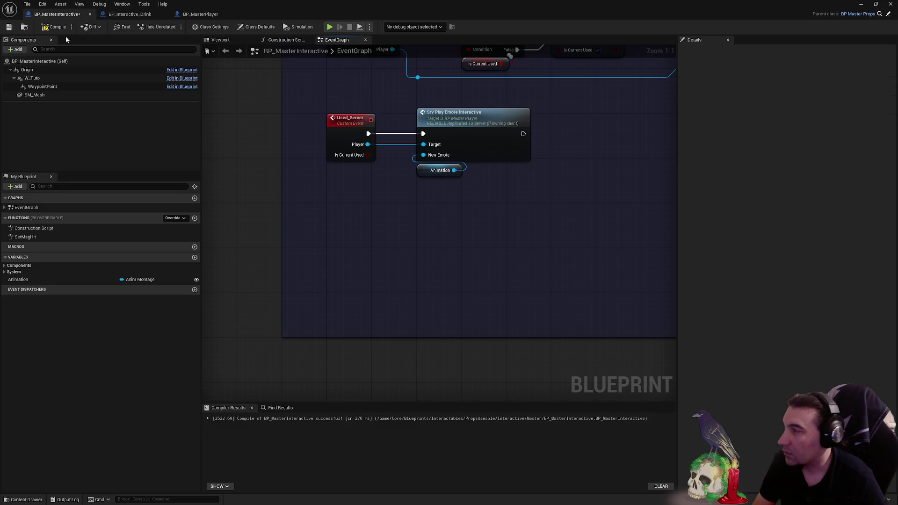
- Compile and save BP_MasterInteractive, then bring the Interaction comment back into view
click(54, 27)
click(8, 28)
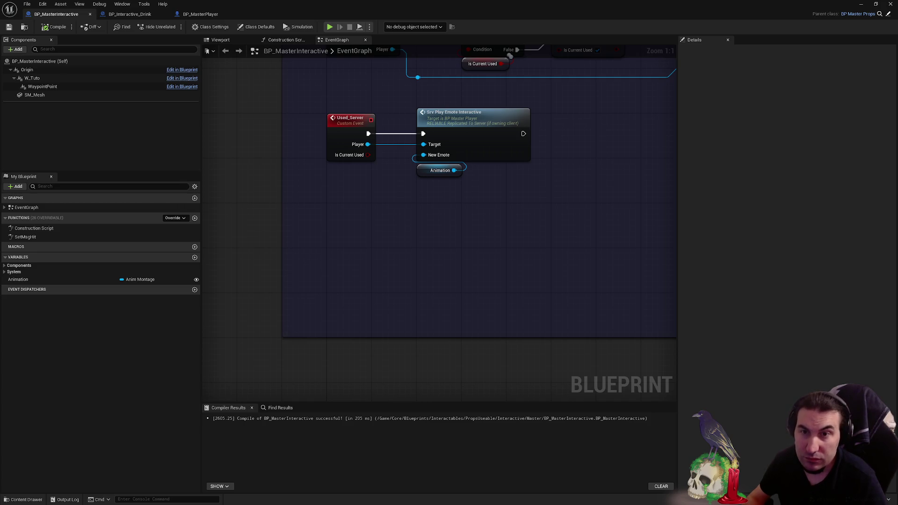
key(super)
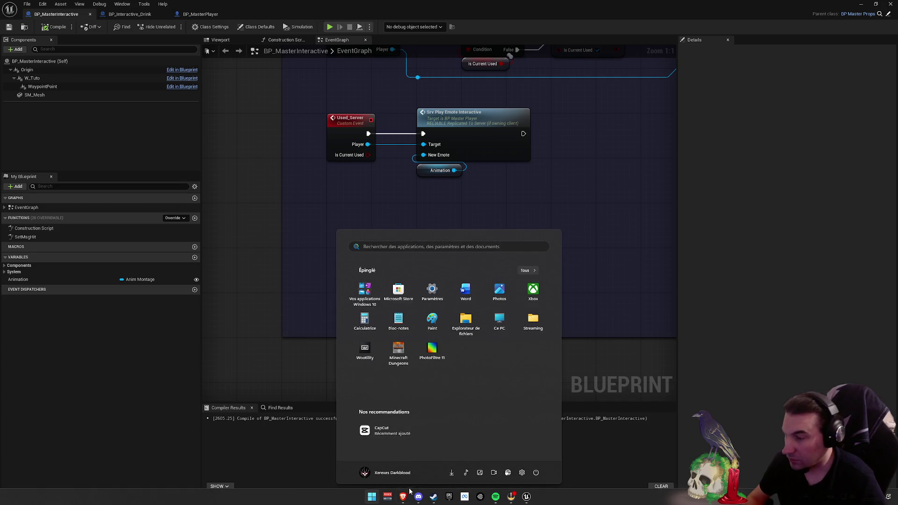
click(554, 240)
drag(553, 240, 545, 323)
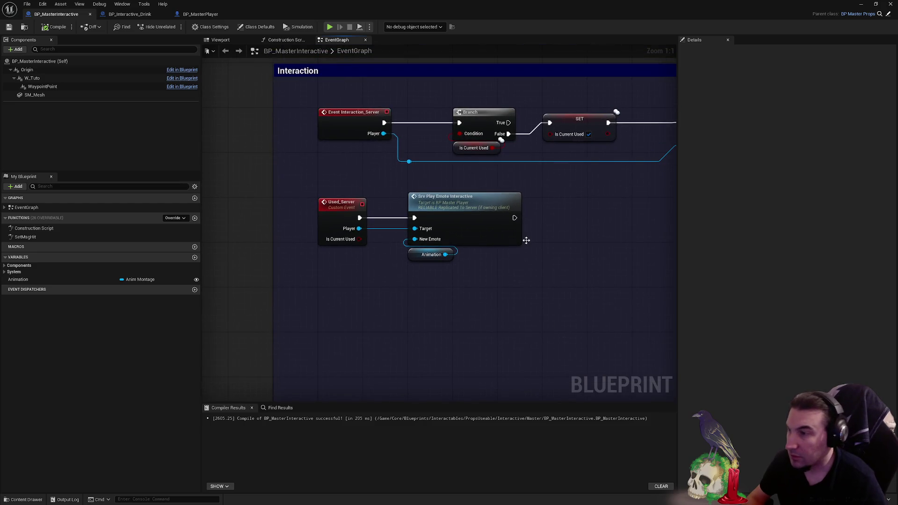
- Delete the Used_Server event and chain Srv Play Emote Interactive after Clt Collision Change
mouse_move(526, 240)
mouse_down()
mouse_move(382, 273)
mouse_move(349, 262)
mouse_move(332, 273)
mouse_move(574, 249)
mouse_move(351, 186)
mouse_move(333, 193)
mouse_move(337, 173)
mouse_up()
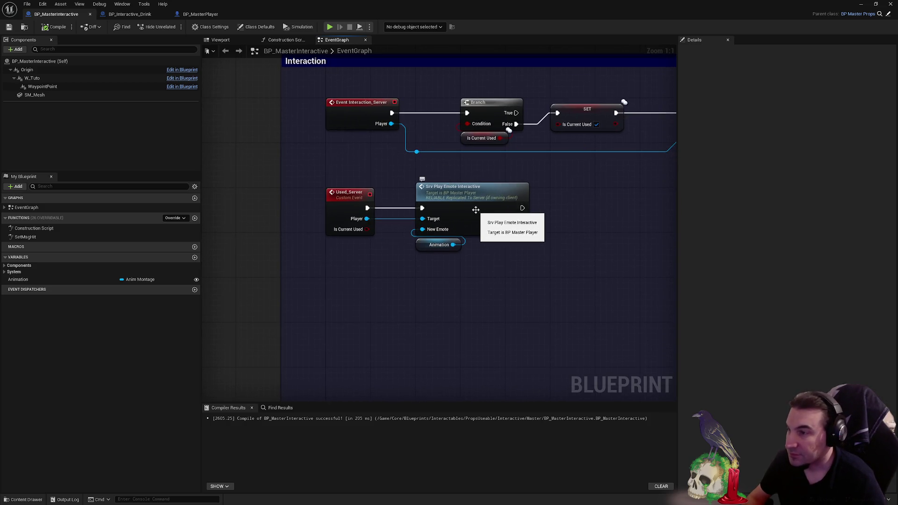
mouse_move(551, 210)
mouse_down()
mouse_move(263, 225)
mouse_move(467, 232)
mouse_up()
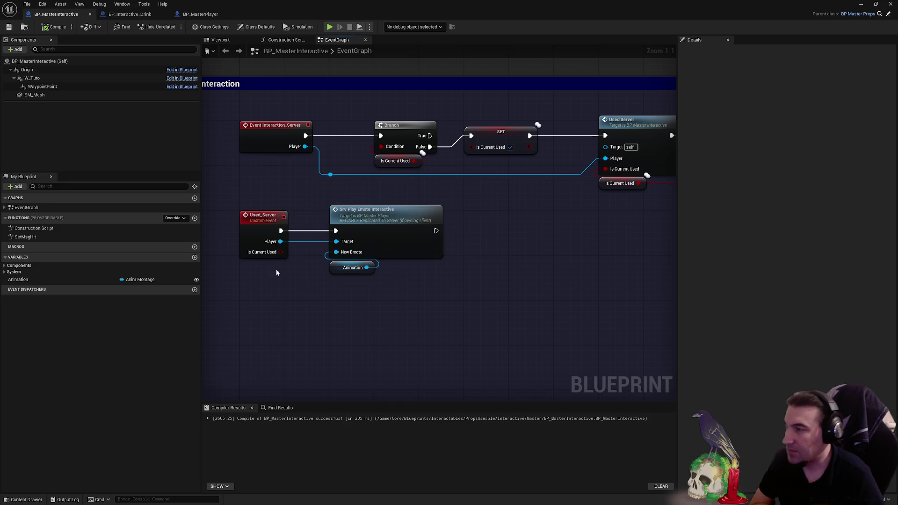
click(272, 255)
key(Delete)
drag(392, 297, 327, 206)
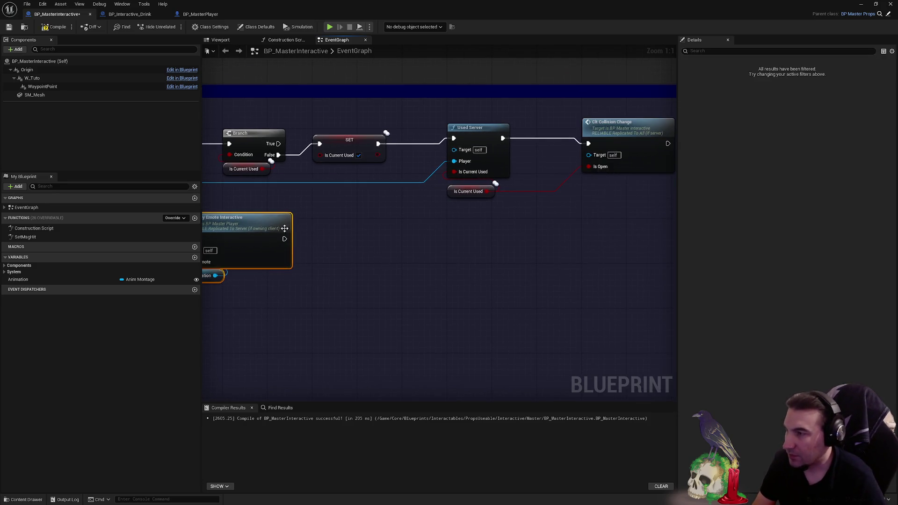
mouse_move(270, 221)
mouse_down()
mouse_move(703, 235)
mouse_move(258, 148)
mouse_up()
drag(450, 158, 512, 130)
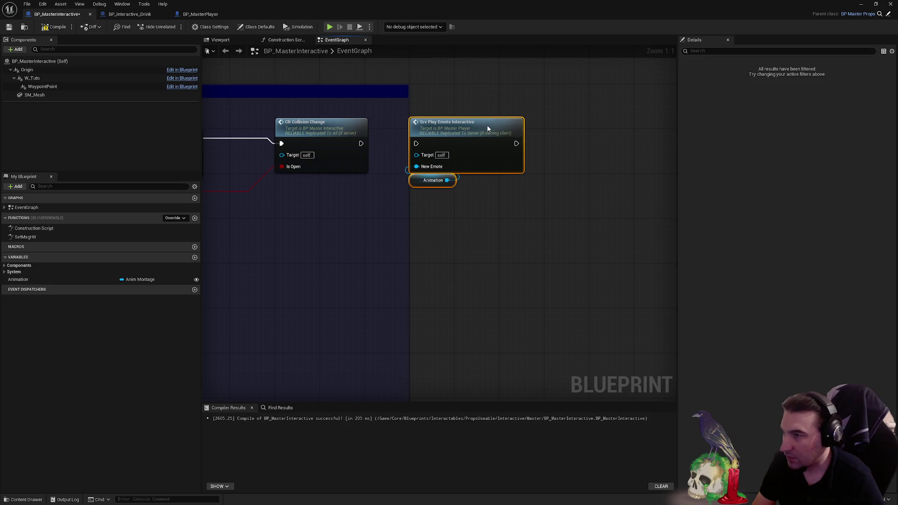
drag(361, 143, 416, 143)
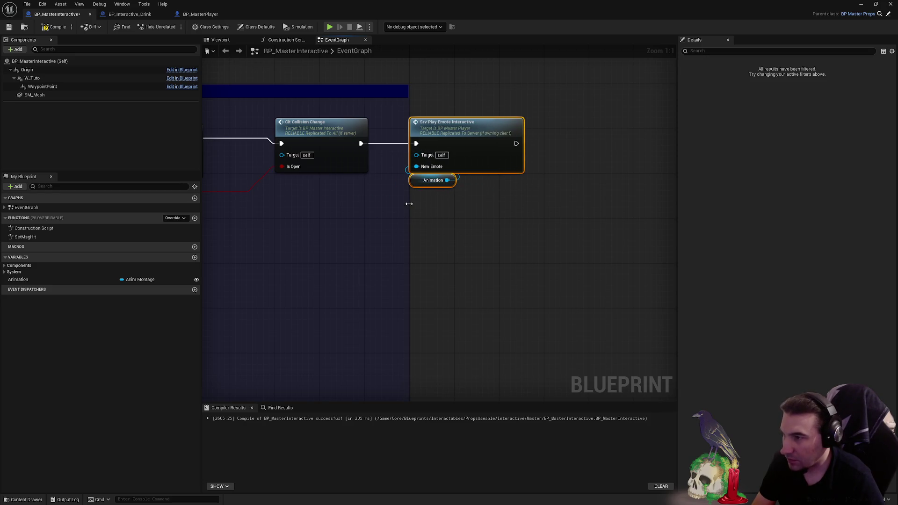
- Resize the Interaction comment box wider and shorter to fit the nodes
drag(408, 206, 589, 209)
scroll(550, 200, down, 2)
scroll(550, 199, down, 1)
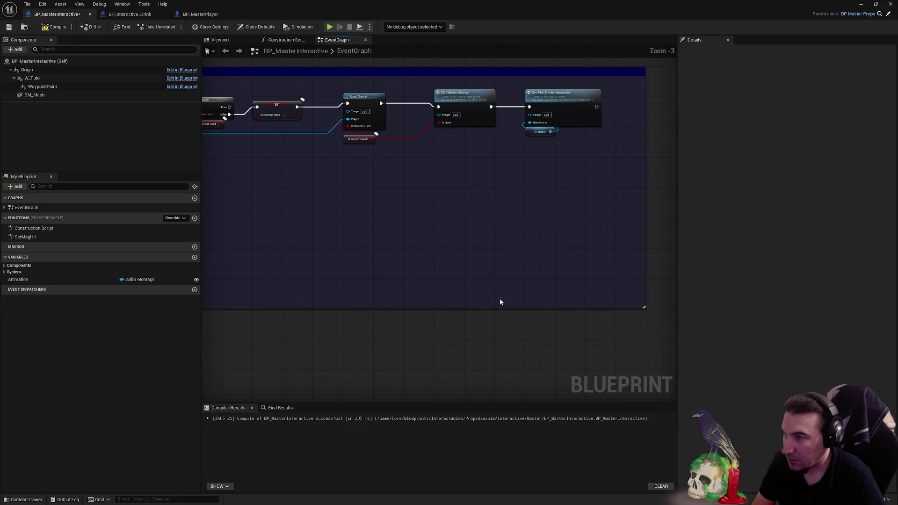
drag(503, 308, 513, 192)
scroll(541, 209, up, 3)
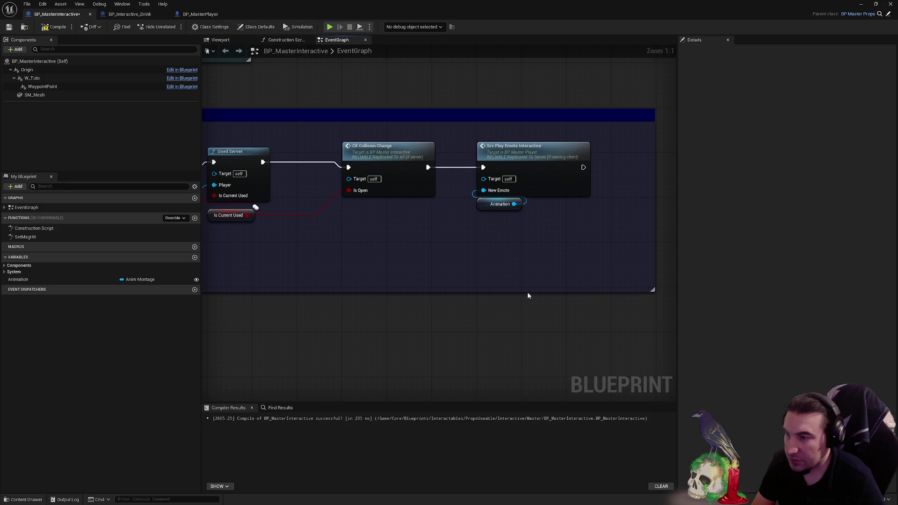
drag(528, 294, 528, 288)
scroll(530, 239, down, 1)
- Delete the Used Server call, wire SET into Clt Collision Change, and align the nodes
drag(579, 267, 654, 276)
click(466, 187)
key(Delete)
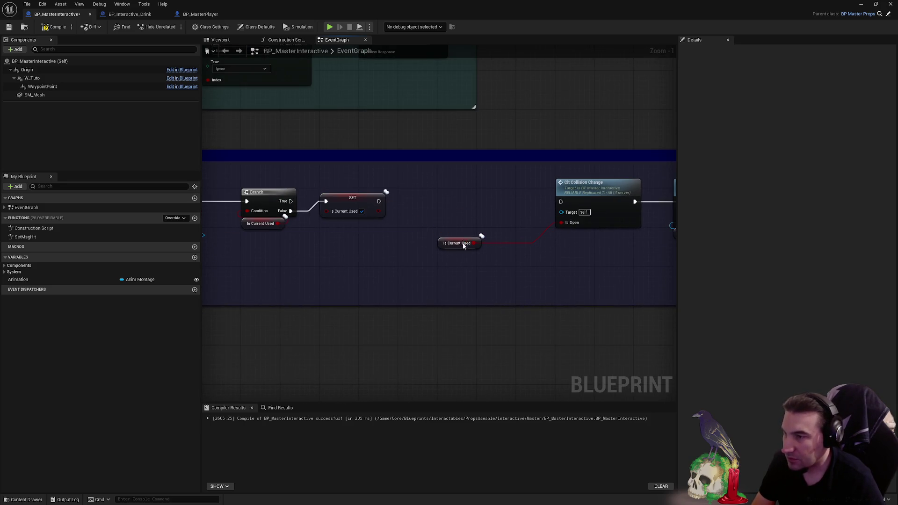
drag(440, 244, 561, 240)
mouse_move(379, 201)
mouse_down()
mouse_move(391, 209)
mouse_move(561, 201)
mouse_up()
drag(425, 202, 669, 263)
key(f)
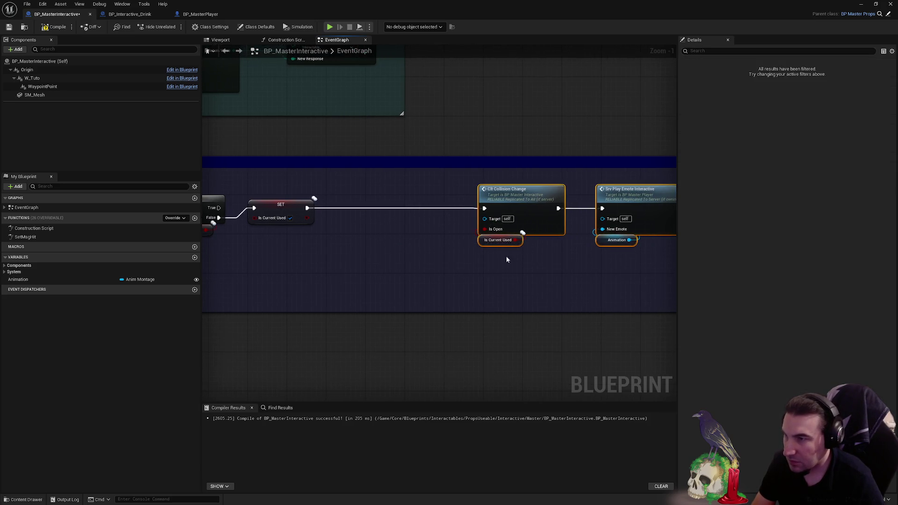
click(436, 266)
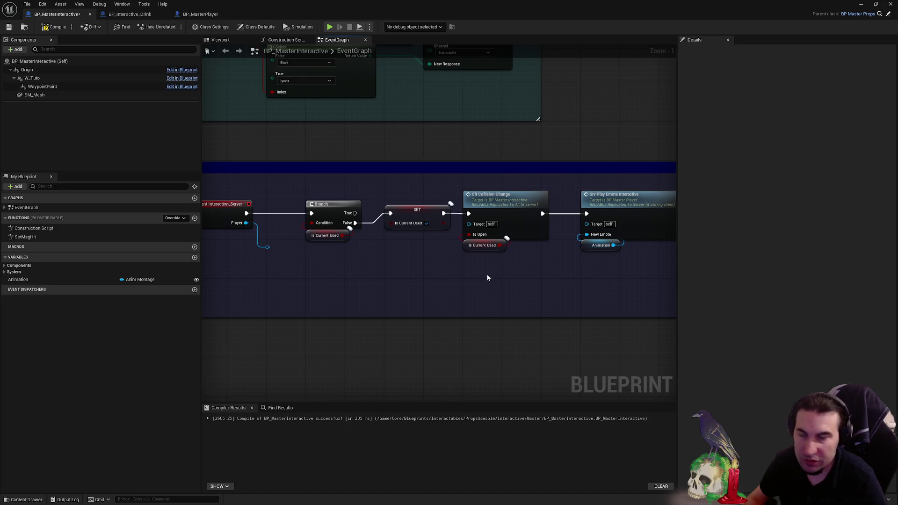
- Route Event Interaction_Server's Player through reroutes into the emote call's Target and recompile
click(55, 27)
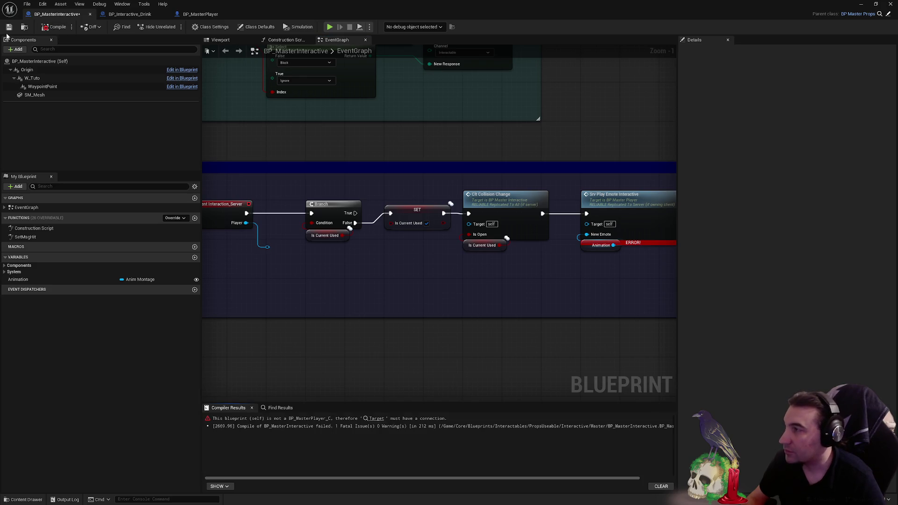
click(9, 26)
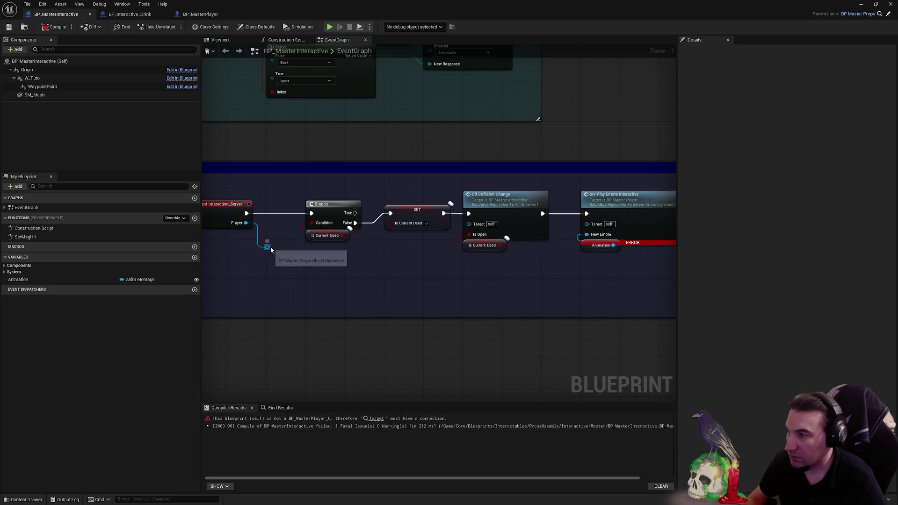
drag(267, 247, 587, 223)
drag(269, 248, 270, 258)
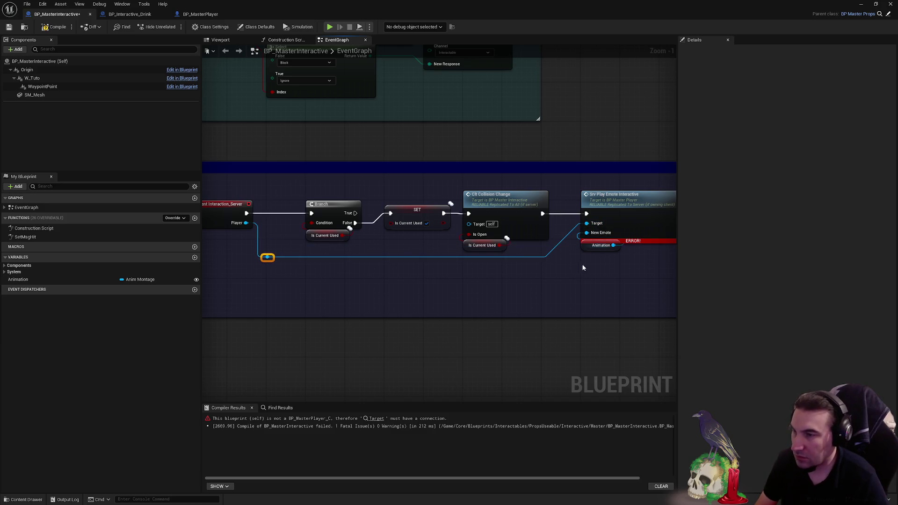
double_click(546, 256)
drag(546, 257, 582, 273)
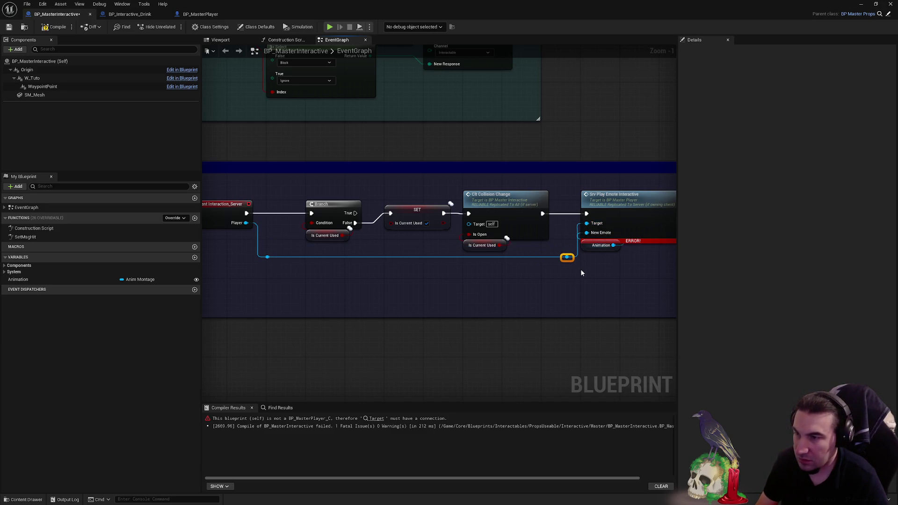
click(602, 276)
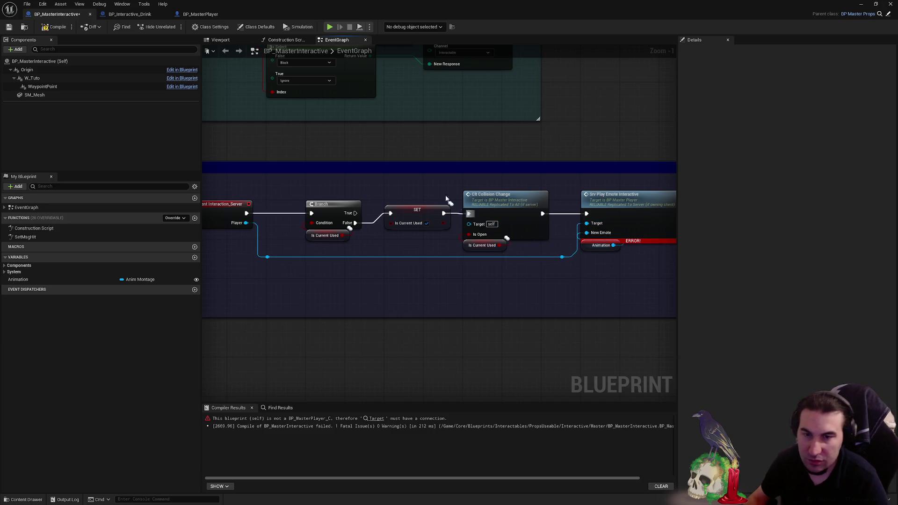
click(57, 27)
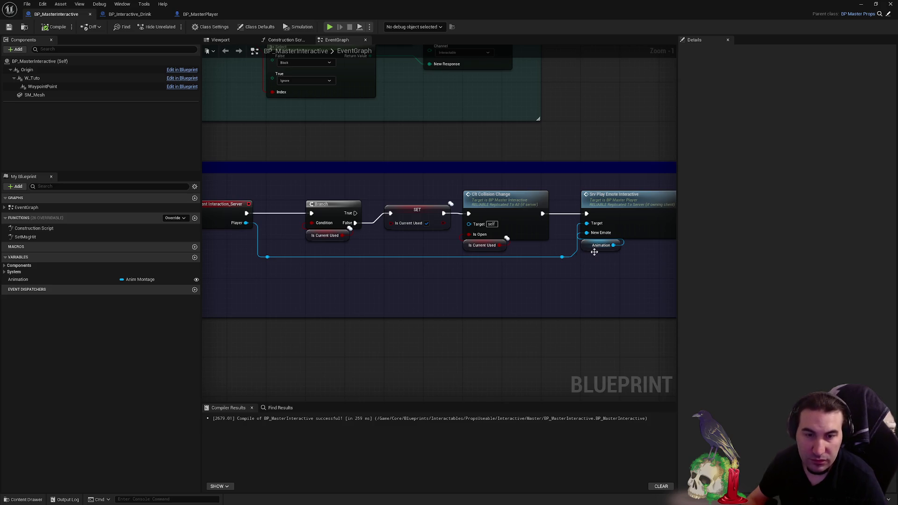
drag(594, 253, 484, 246)
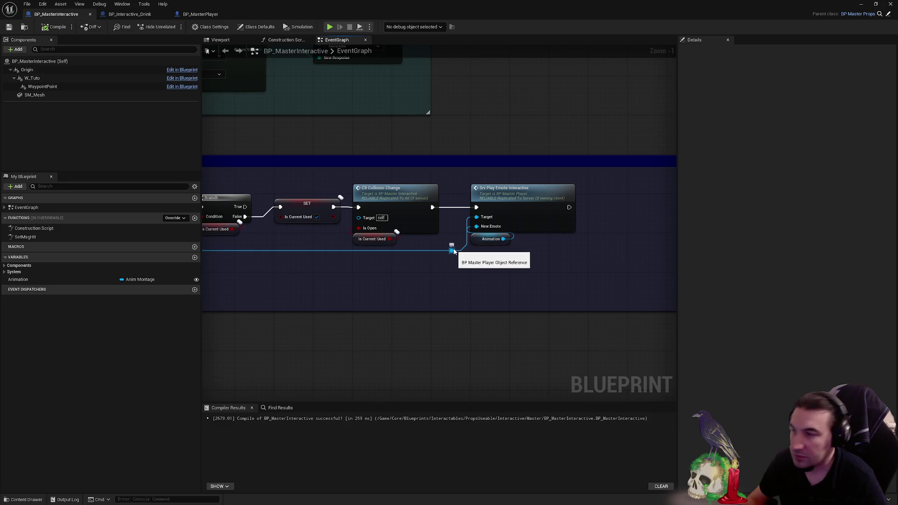
- Pan to the Interaction chain's start and jump into Srv Play Emote Interactive's definition in BP_MasterPlayer
scroll(501, 251, up, 1)
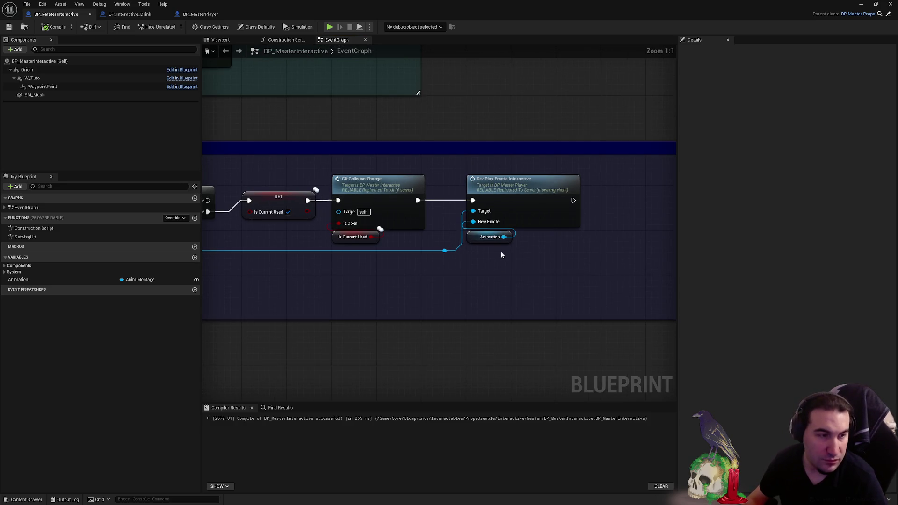
mouse_move(451, 272)
mouse_down()
mouse_move(719, 287)
mouse_move(735, 296)
mouse_up()
drag(550, 293, 323, 265)
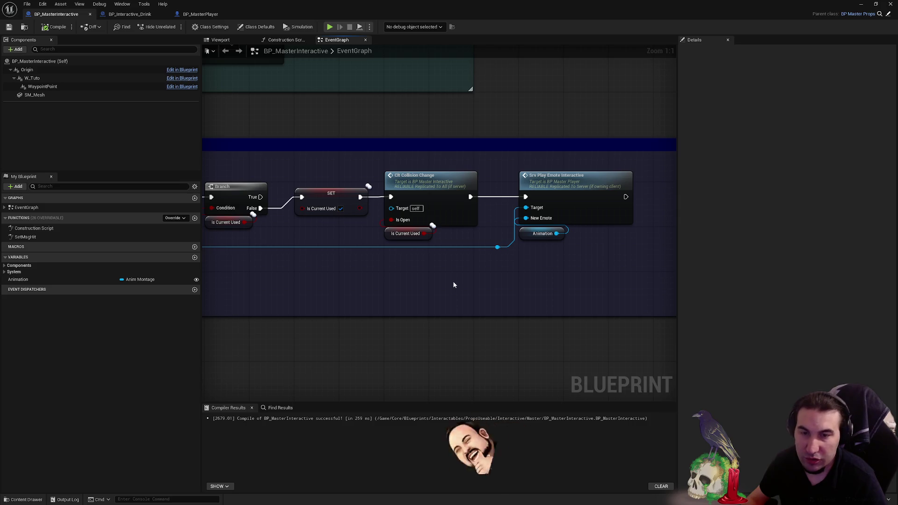
mouse_move(505, 266)
mouse_down()
mouse_move(433, 268)
mouse_move(627, 260)
mouse_move(413, 252)
mouse_move(295, 269)
mouse_up()
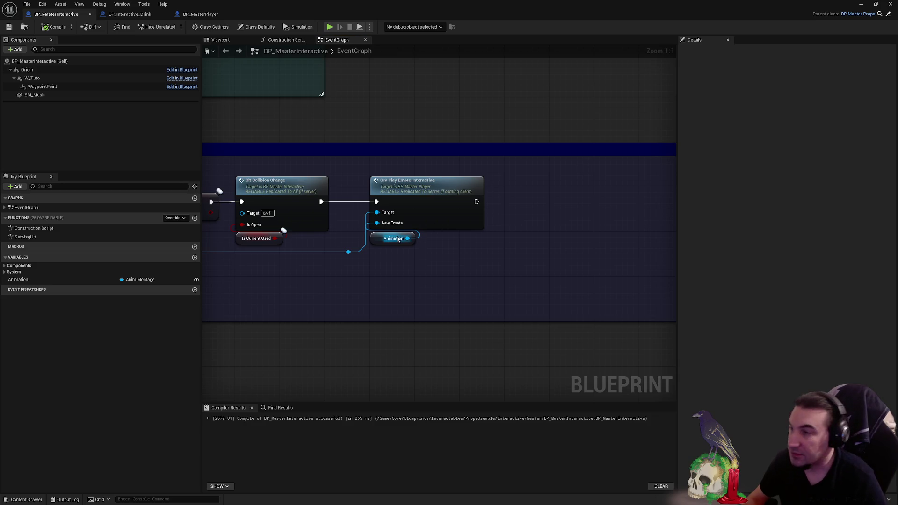
double_click(423, 205)
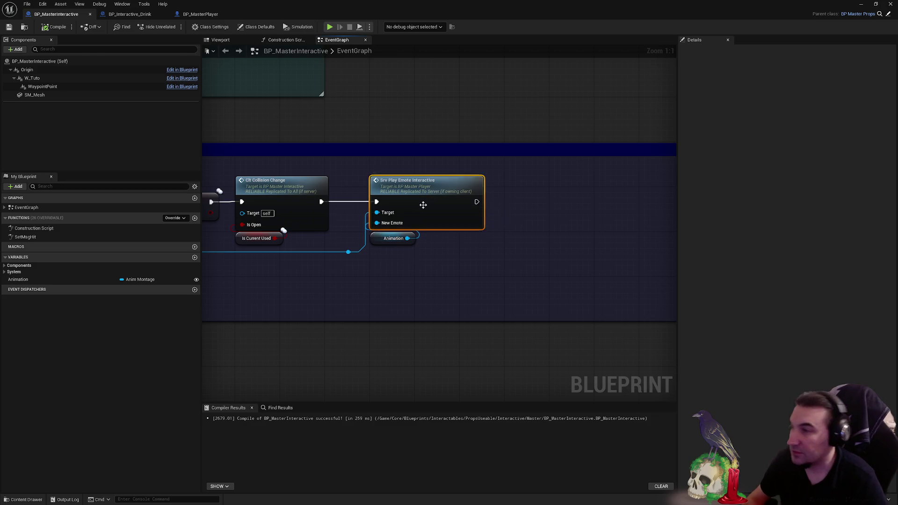
scroll(470, 264, down, 2)
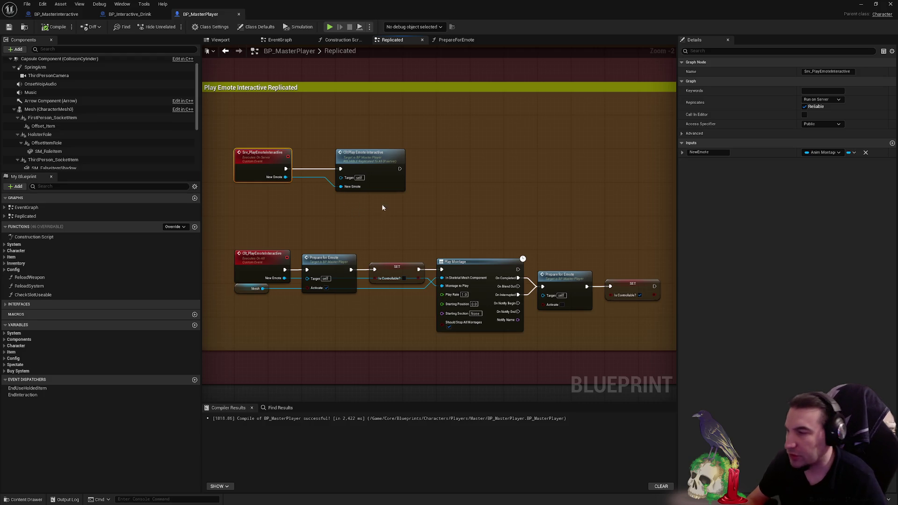
mouse_move(381, 202)
mouse_down()
mouse_move(328, 201)
mouse_move(456, 210)
mouse_move(375, 196)
mouse_up()
click(425, 209)
scroll(532, 214, down, 1)
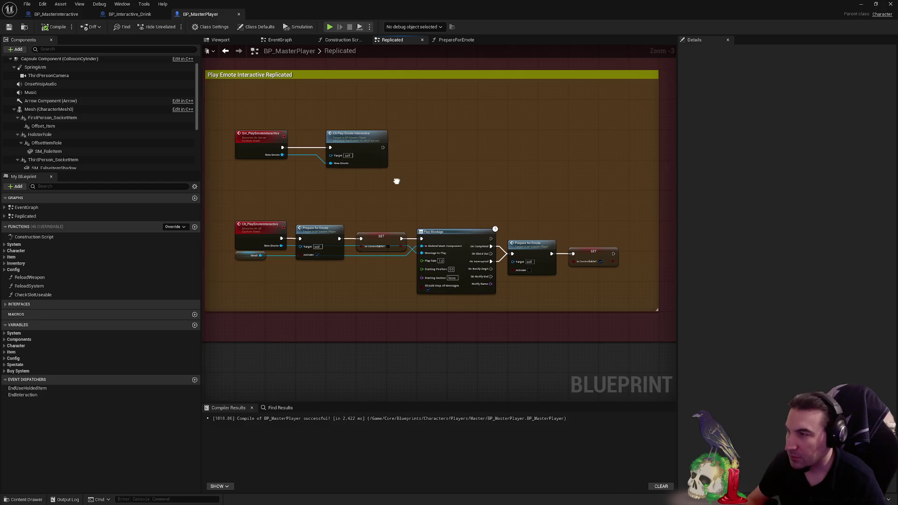
mouse_move(395, 180)
mouse_down()
mouse_move(418, 199)
mouse_move(405, 211)
mouse_move(423, 199)
mouse_move(405, 175)
mouse_move(417, 172)
mouse_move(416, 186)
mouse_up()
scroll(393, 212, down, 1)
scroll(401, 221, up, 1)
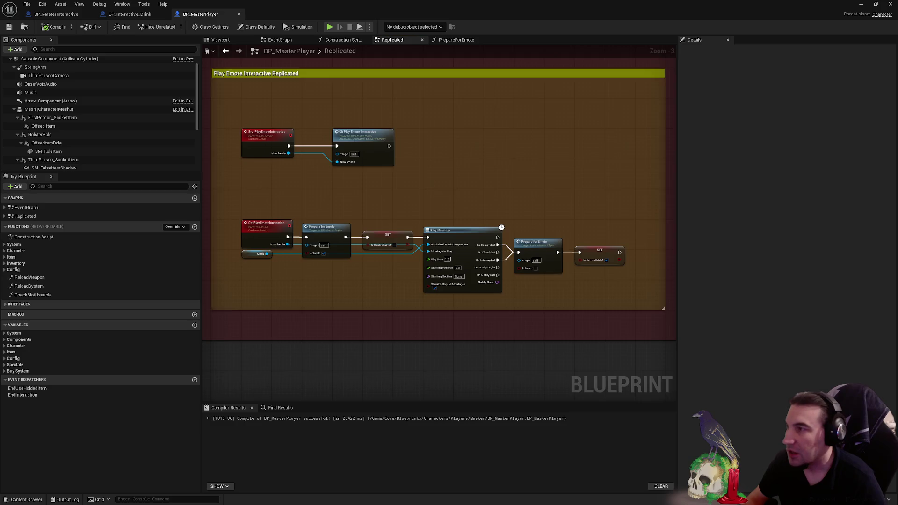
scroll(364, 164, down, 2)
scroll(359, 149, up, 2)
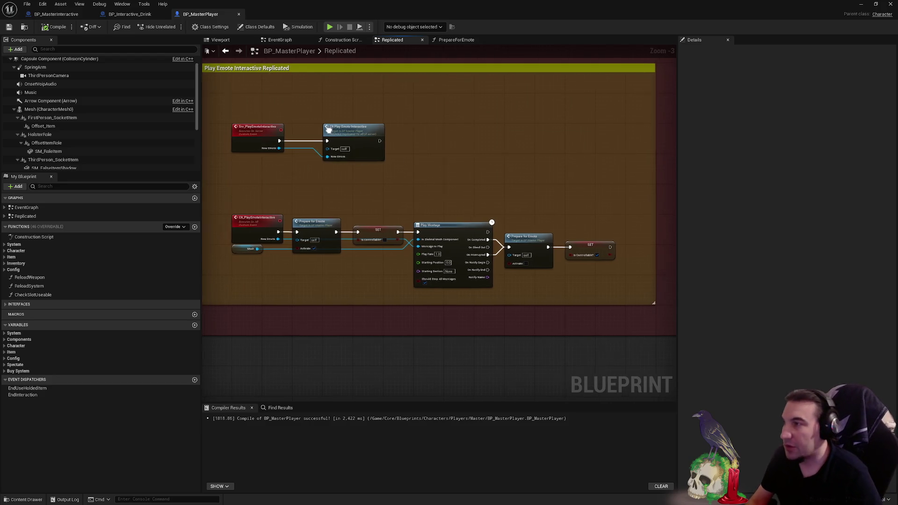
mouse_move(323, 131)
mouse_down()
mouse_move(354, 128)
mouse_move(341, 136)
mouse_up()
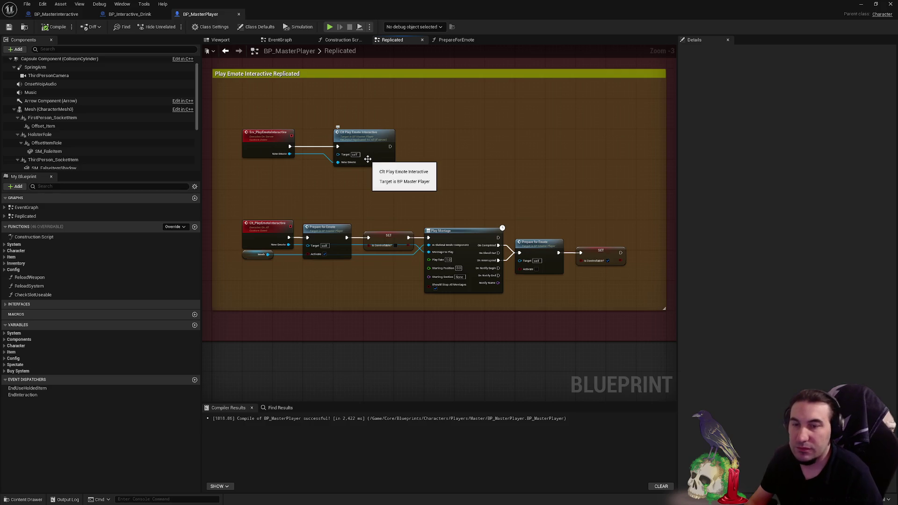
- Move the server-to-client emote nodes and the lower emote row up in the Replicated graph
mouse_move(371, 172)
mouse_down()
mouse_move(397, 174)
mouse_move(391, 184)
mouse_up()
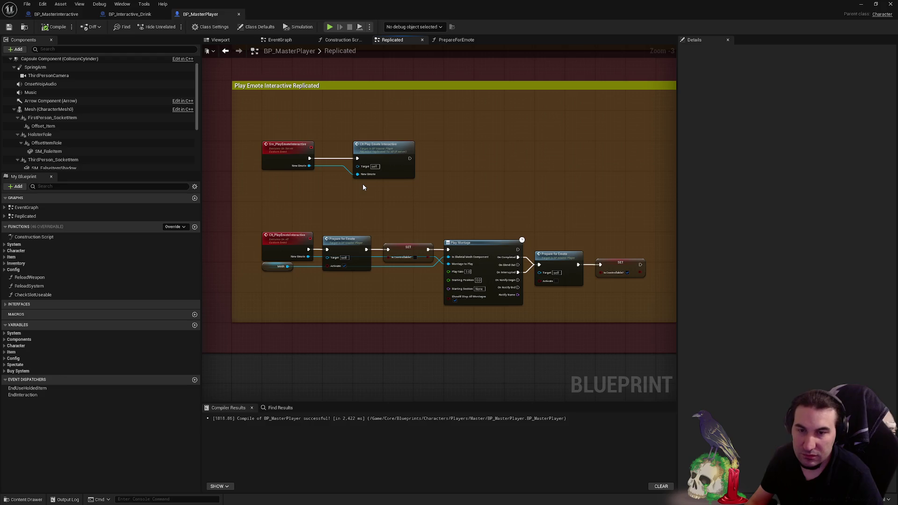
mouse_move(324, 171)
mouse_down()
mouse_move(319, 182)
mouse_move(383, 213)
mouse_move(319, 182)
mouse_up()
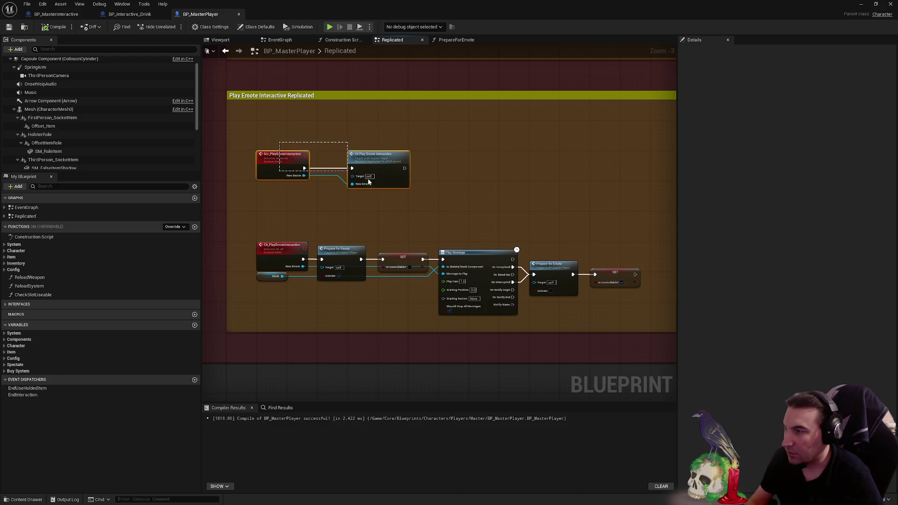
click(285, 162)
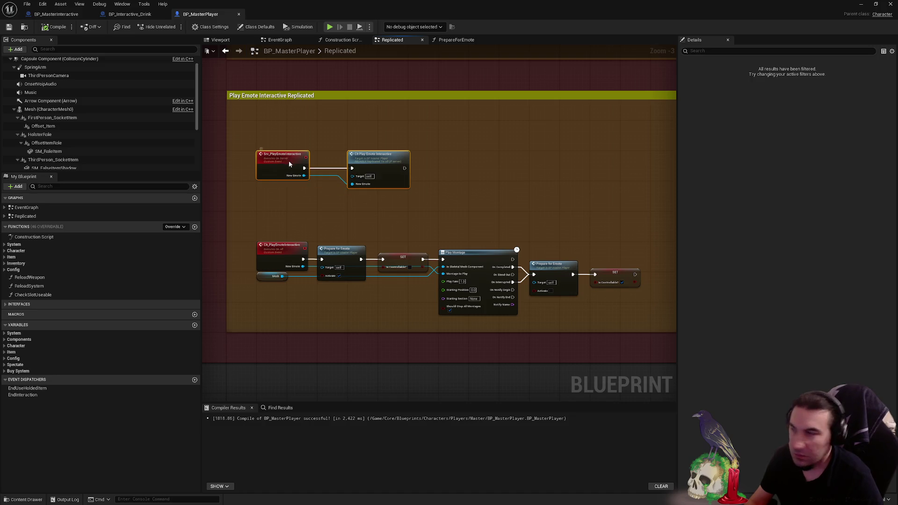
drag(288, 161, 287, 133)
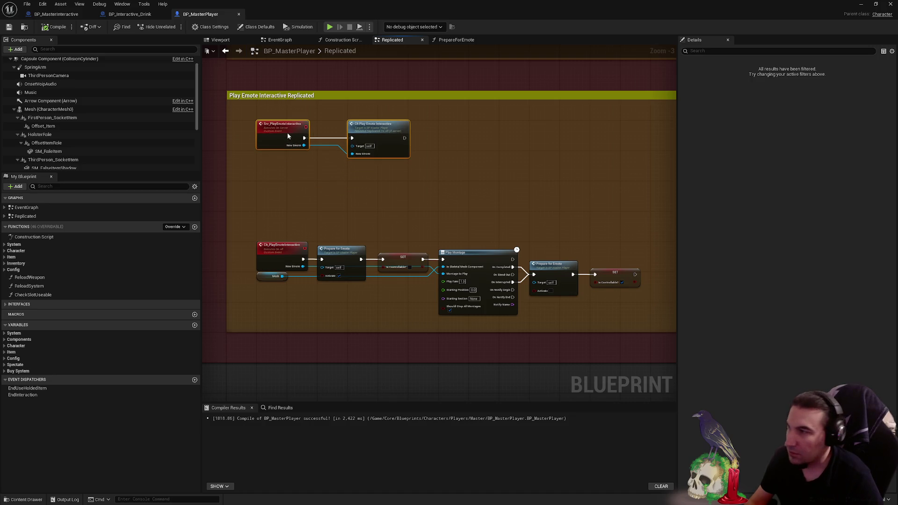
mouse_move(267, 205)
mouse_down()
mouse_move(564, 304)
mouse_move(594, 302)
mouse_up()
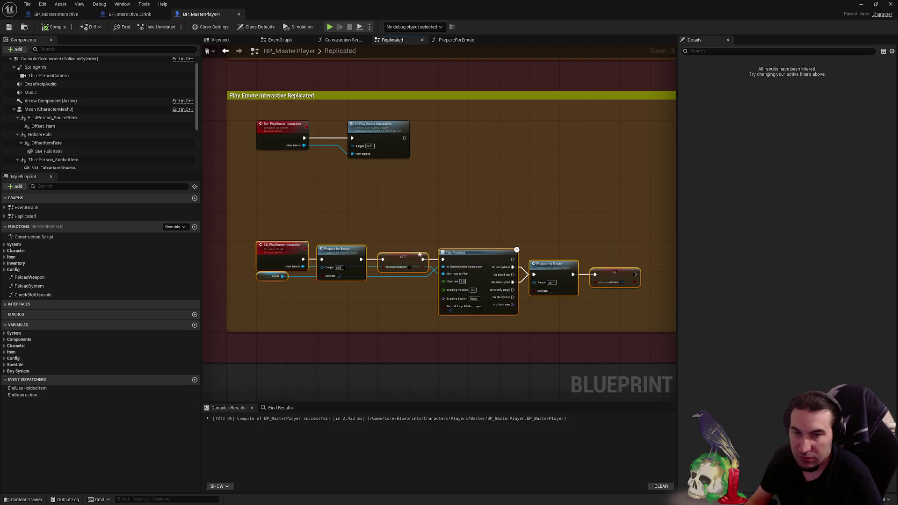
drag(309, 247, 308, 186)
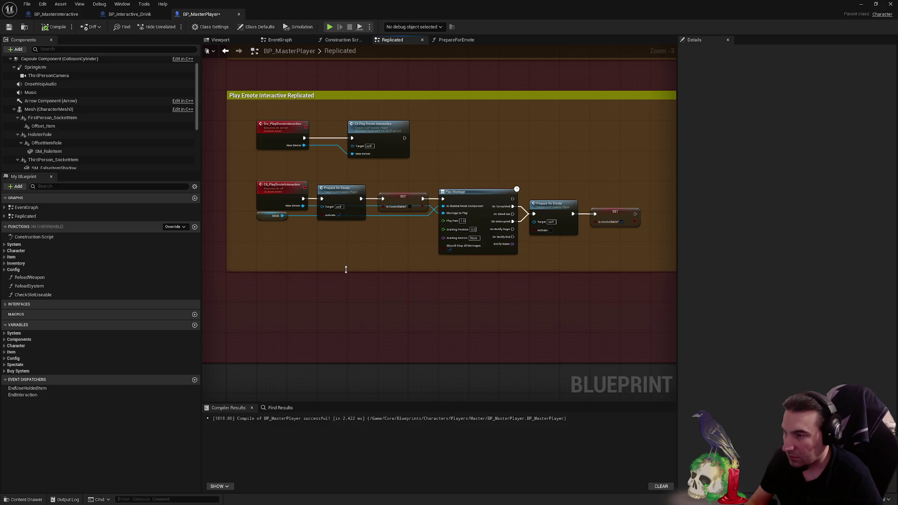
- Shrink the Play Emote Interactive Replicated comment box to fit, then compile and save BP_MasterPlayer
drag(426, 361, 428, 301)
scroll(426, 302, down, 1)
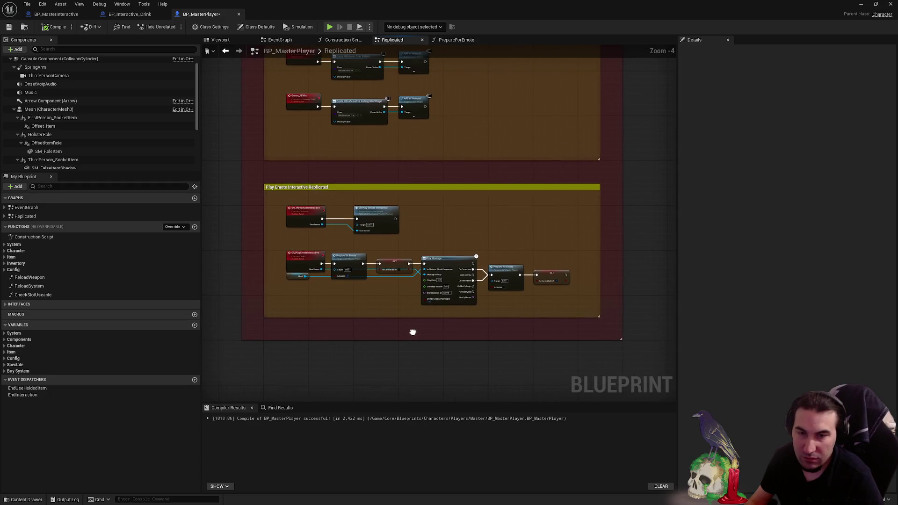
scroll(413, 331, down, 1)
scroll(390, 283, up, 1)
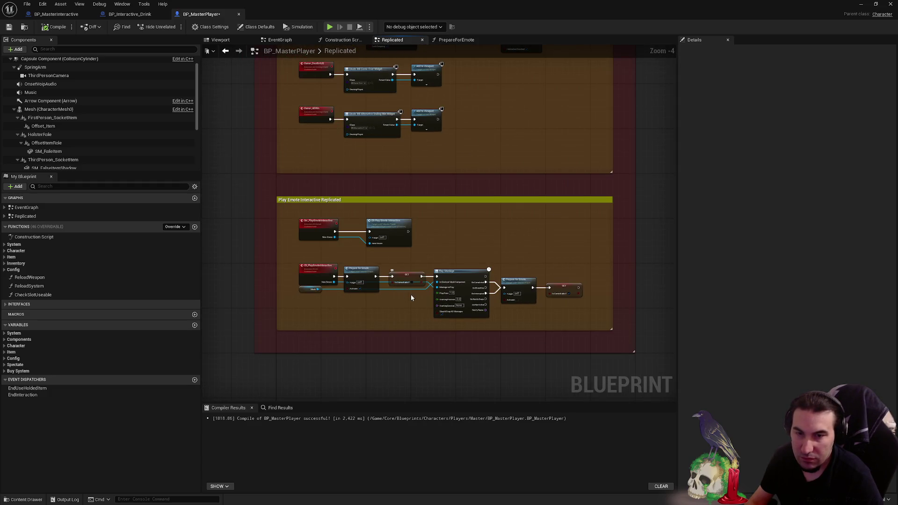
click(15, 30)
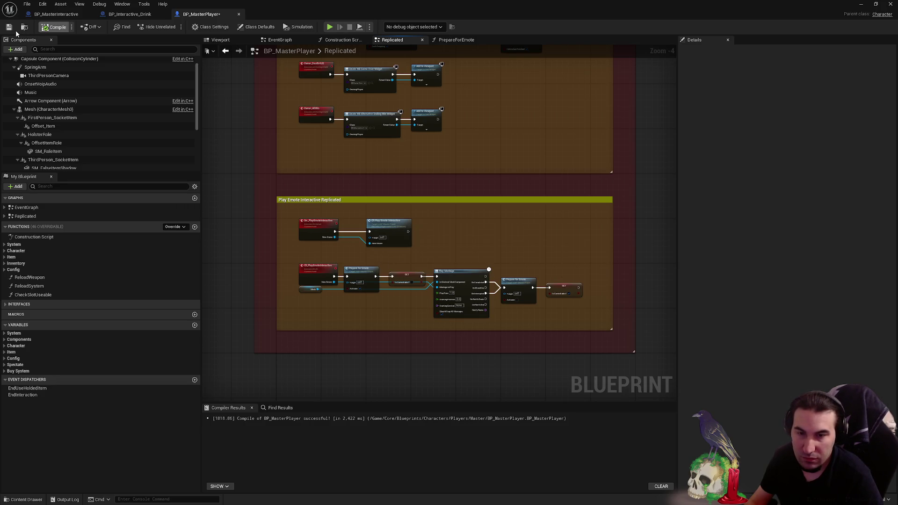
key(ctrl+s)
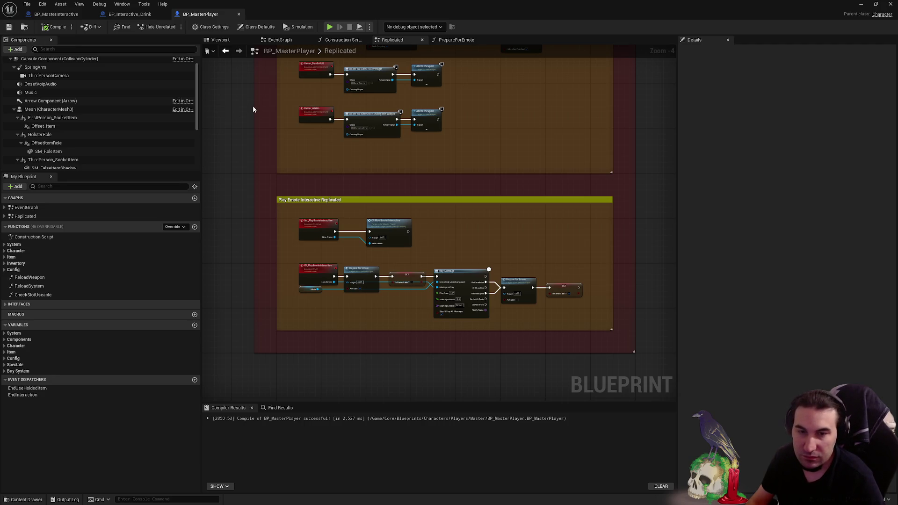
- Raise the maroon comment's top edge and move the Play Emote Interactive Replicated comment up, then save
scroll(378, 223, down, 2)
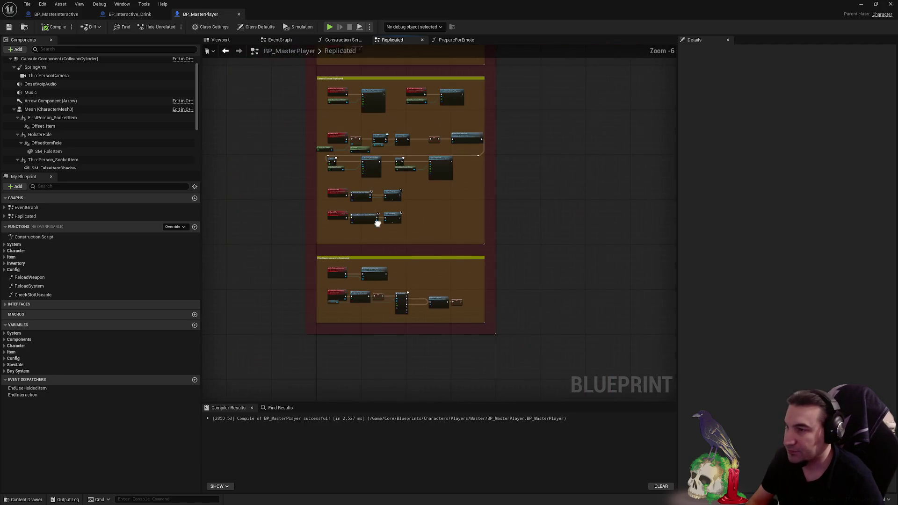
scroll(412, 209, up, 3)
scroll(351, 294, up, 2)
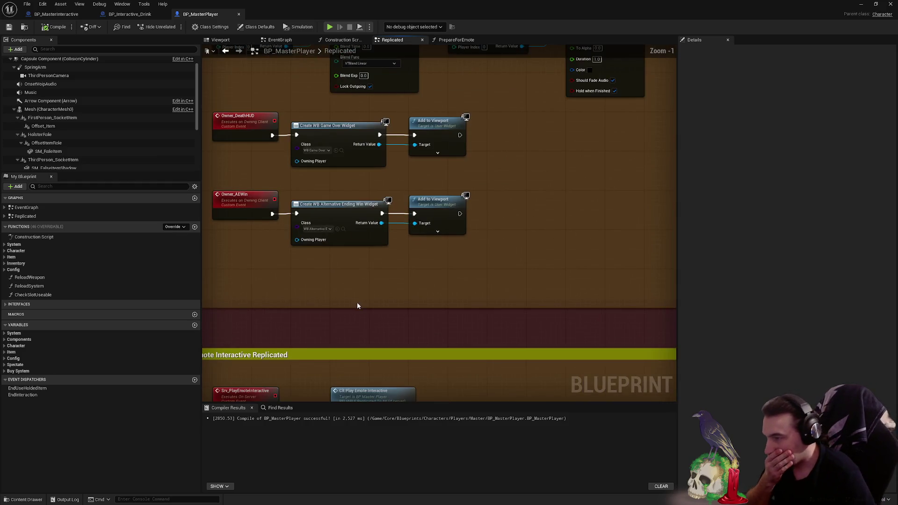
drag(394, 308, 400, 270)
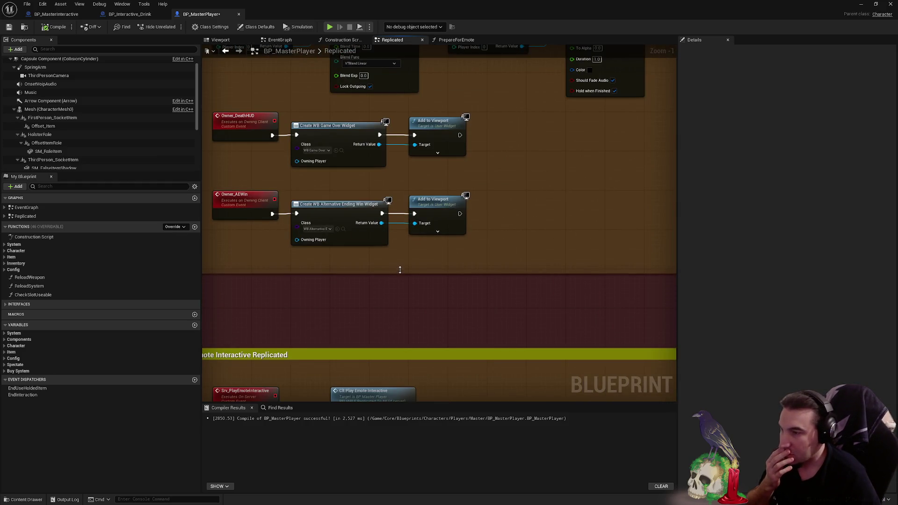
drag(439, 357, 438, 316)
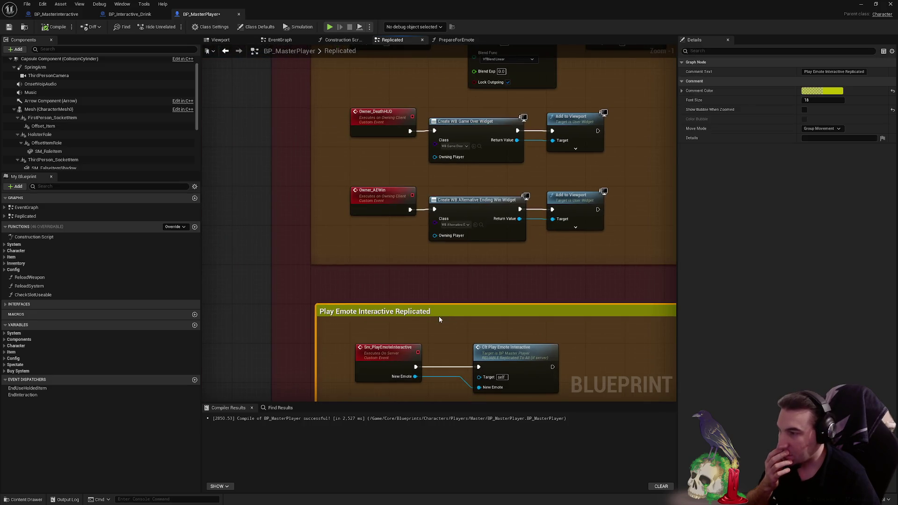
scroll(436, 315, down, 1)
scroll(351, 155, up, 2)
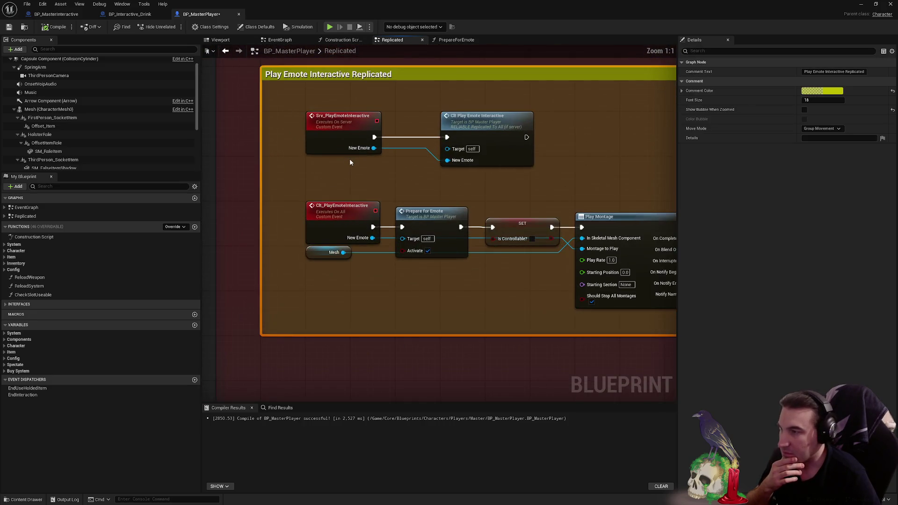
scroll(350, 163, down, 2)
click(467, 344)
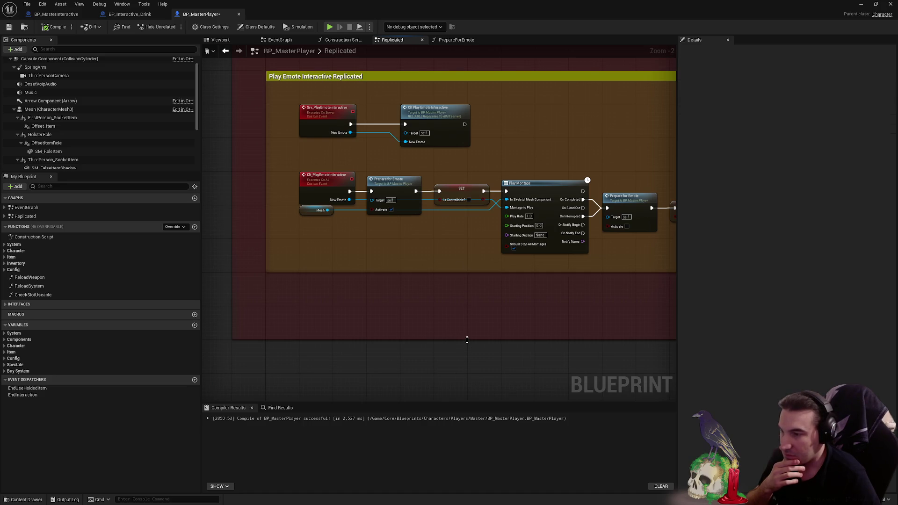
scroll(471, 311, down, 3)
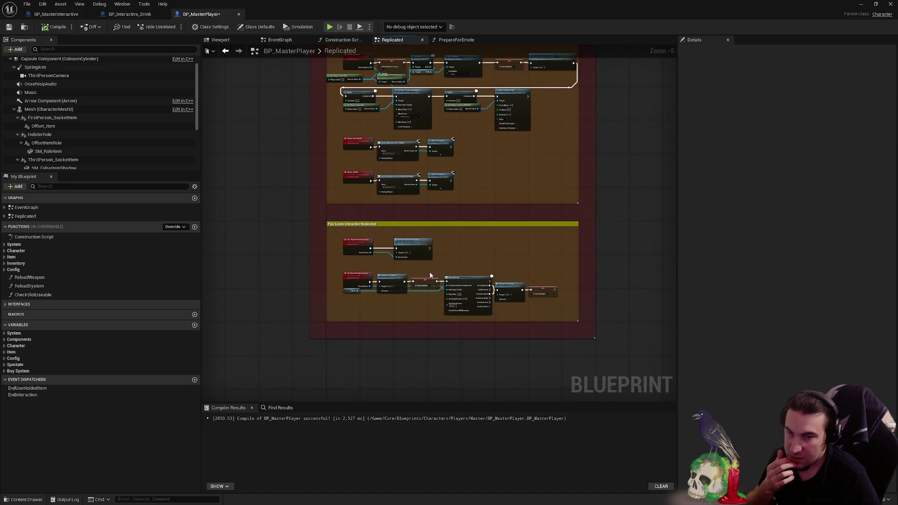
click(9, 27)
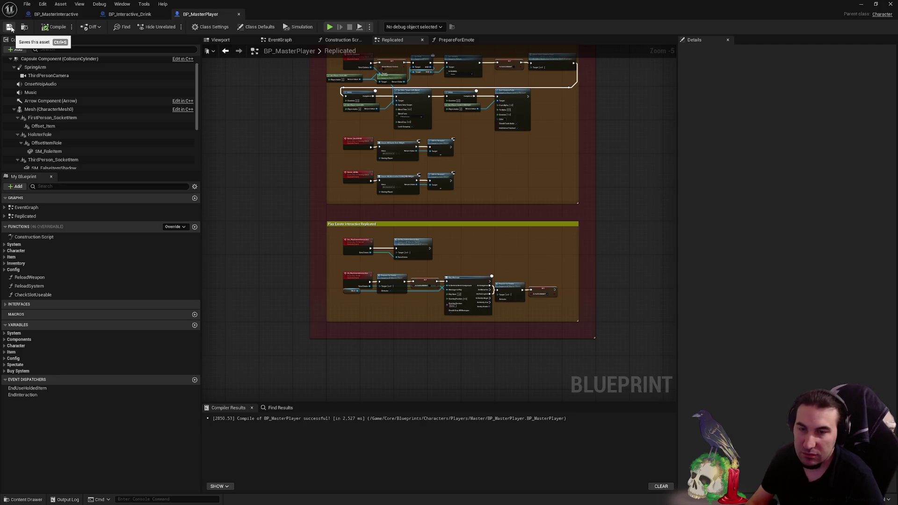
- Nudge the neighbouring server event and SET node up, and shrink the surrounding comment boxes to fit
scroll(438, 173, up, 2)
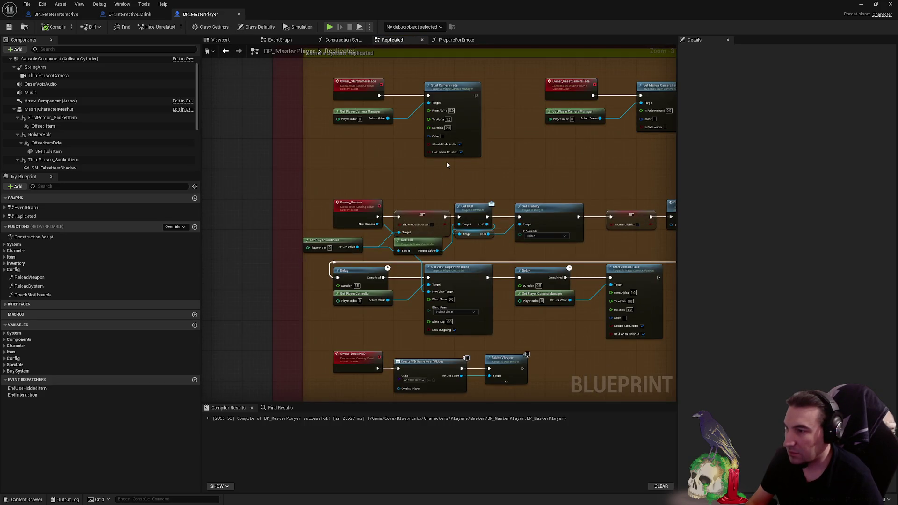
scroll(491, 198, down, 2)
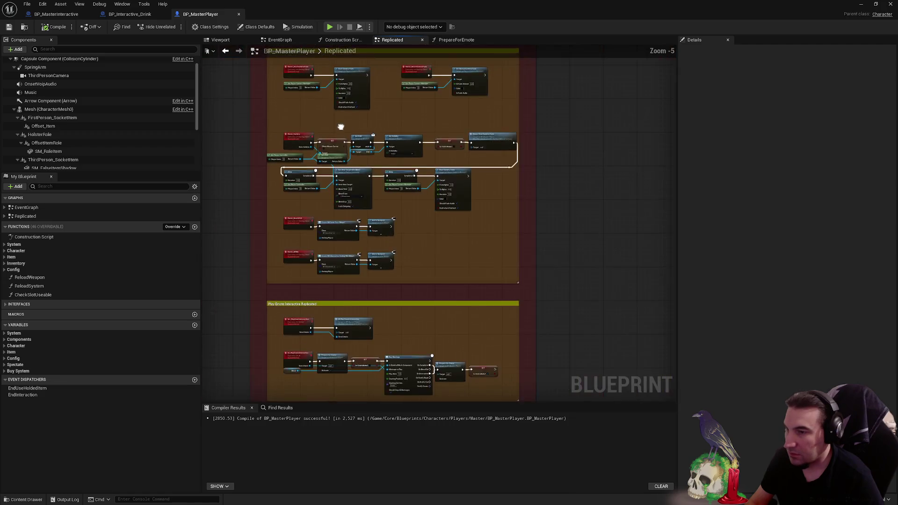
scroll(339, 214, up, 2)
mouse_move(338, 214)
mouse_down()
mouse_move(326, 306)
mouse_move(342, 251)
mouse_move(435, 314)
mouse_up()
scroll(330, 241, up, 3)
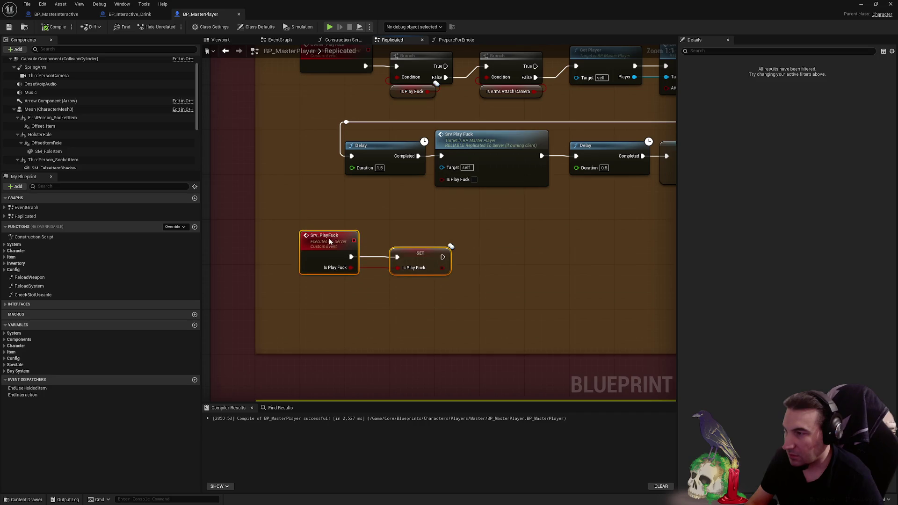
drag(330, 241, 329, 230)
mouse_move(394, 354)
mouse_down()
mouse_move(399, 307)
mouse_move(423, 286)
mouse_move(405, 343)
mouse_move(411, 313)
mouse_up()
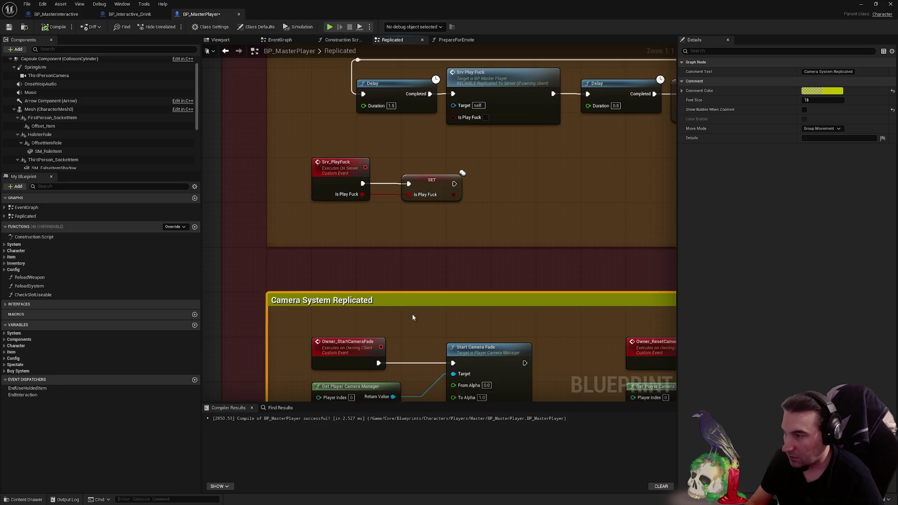
scroll(412, 313, down, 4)
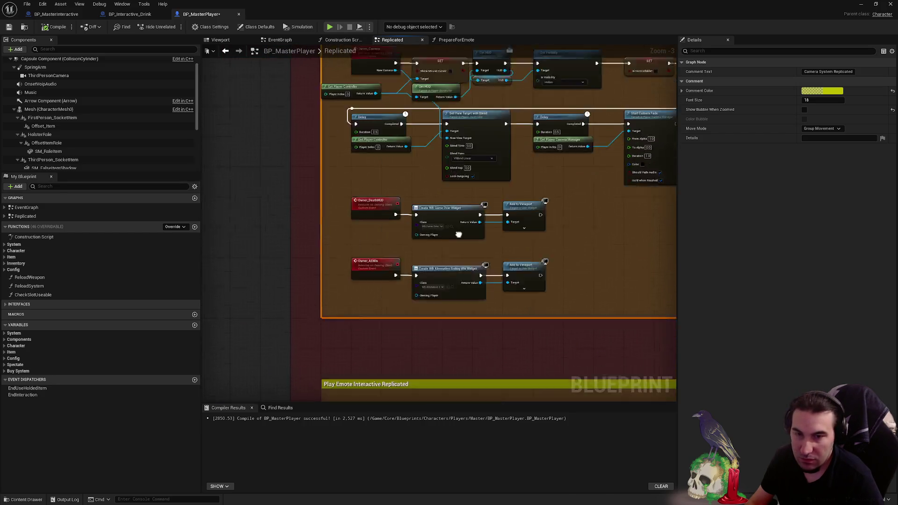
scroll(405, 212, up, 3)
drag(375, 280, 379, 239)
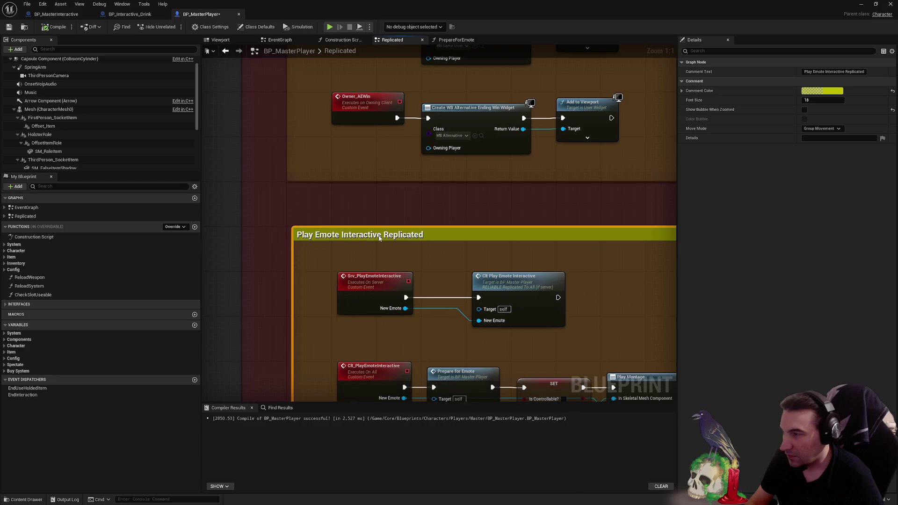
scroll(378, 239, down, 4)
scroll(453, 288, up, 4)
click(453, 288)
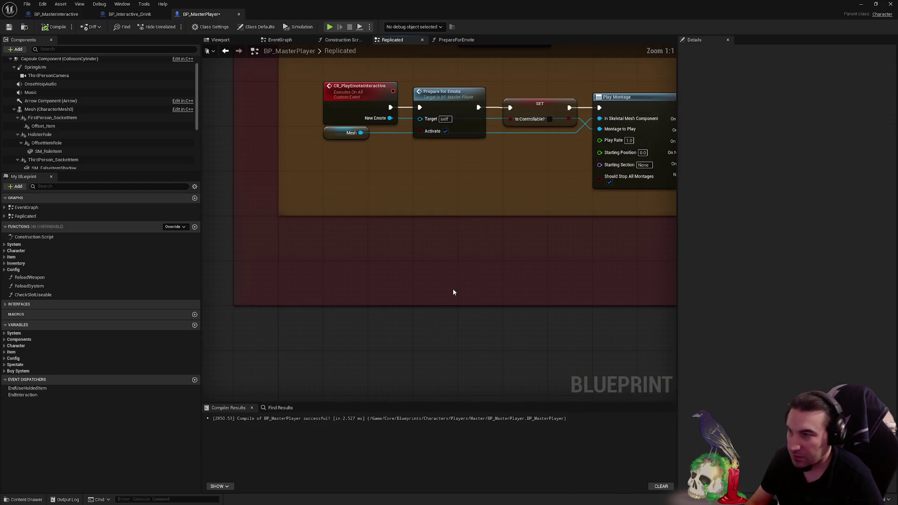
drag(458, 304, 463, 258)
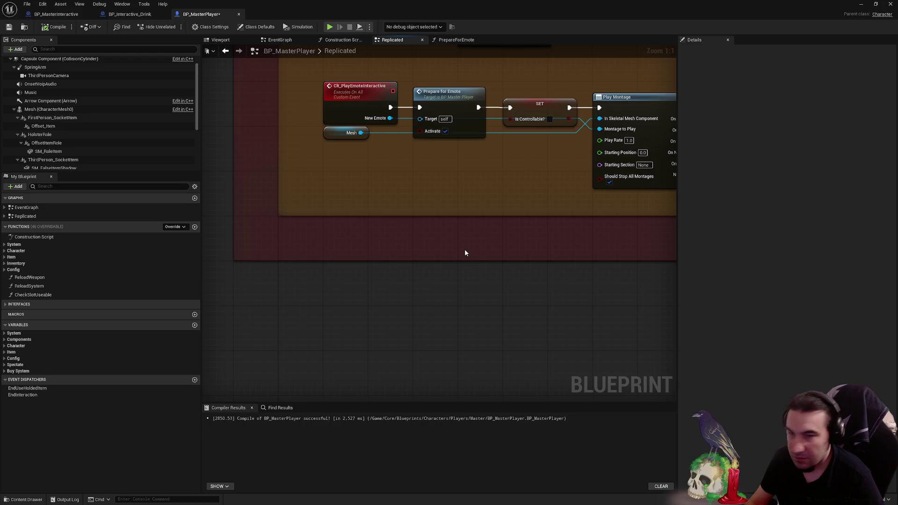
scroll(426, 202, down, 8)
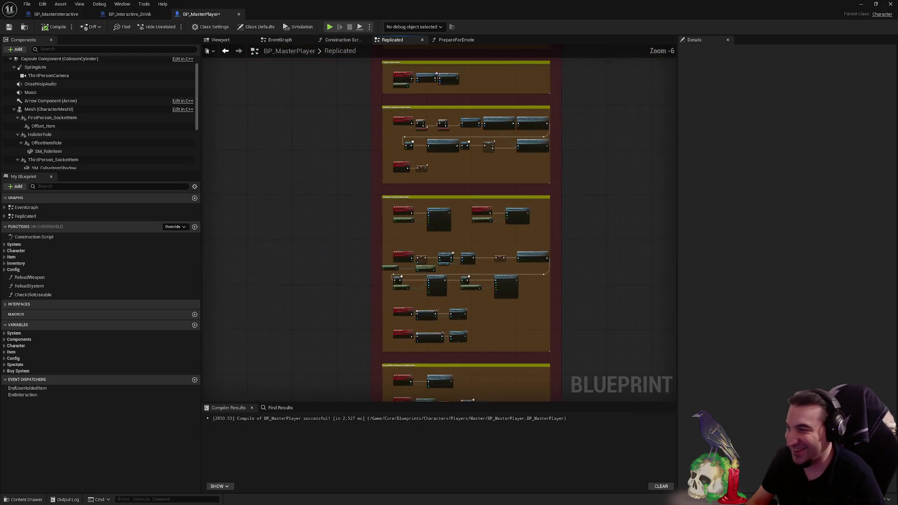
- Recompile and save BP_MasterPlayer
scroll(449, 166, up, 6)
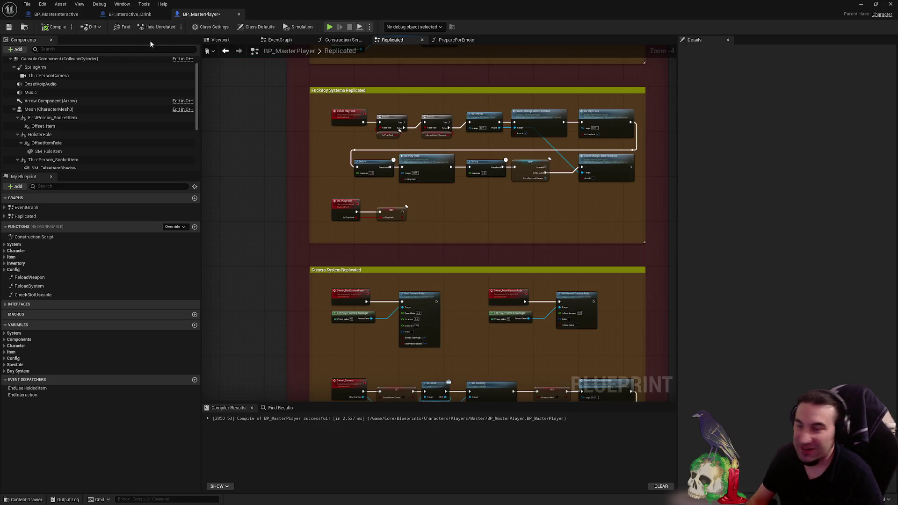
click(12, 27)
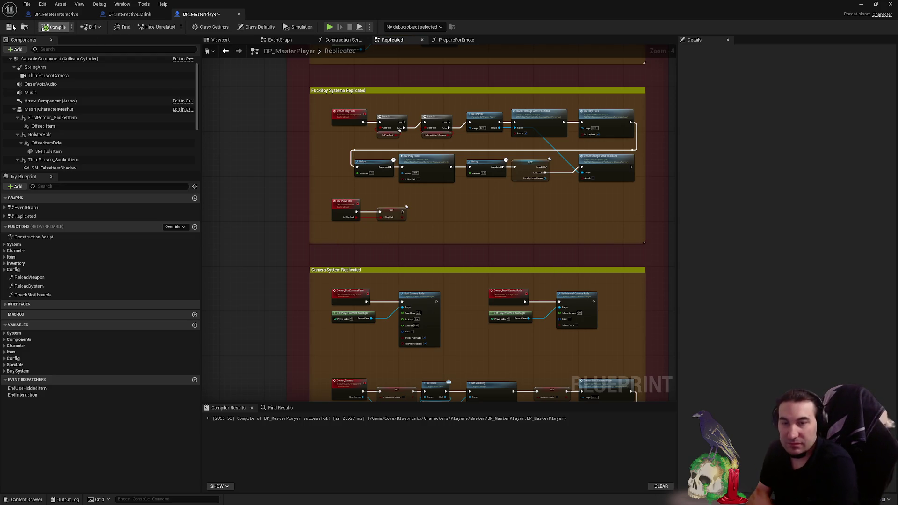
click(13, 27)
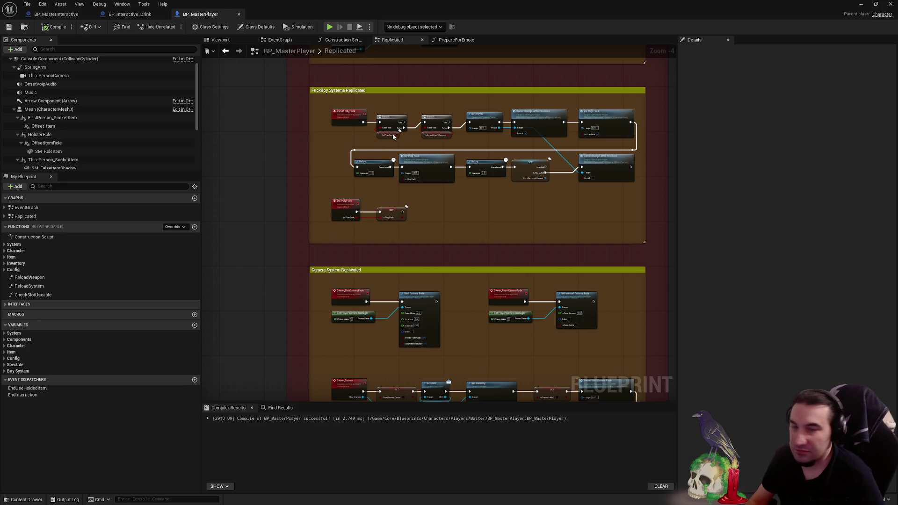
- Pan through the upper sections, including Flashlight Replicated, and frame Play Emote Interactive Replicated again
scroll(433, 216, up, 3)
scroll(433, 216, up, 3)
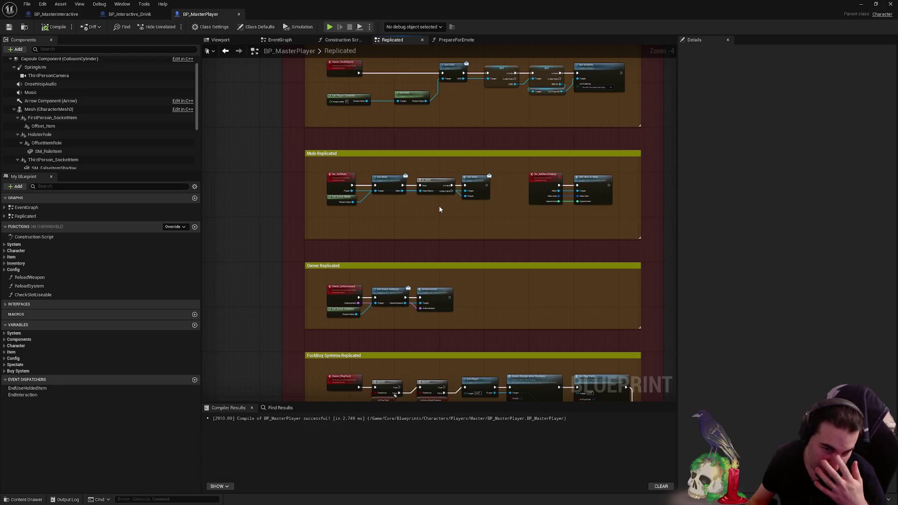
mouse_move(465, 197)
mouse_down()
mouse_move(502, 245)
mouse_move(483, 367)
mouse_move(429, 261)
mouse_move(443, 287)
mouse_move(437, 180)
mouse_move(449, 257)
mouse_move(451, 242)
mouse_up()
drag(450, 161, 456, 298)
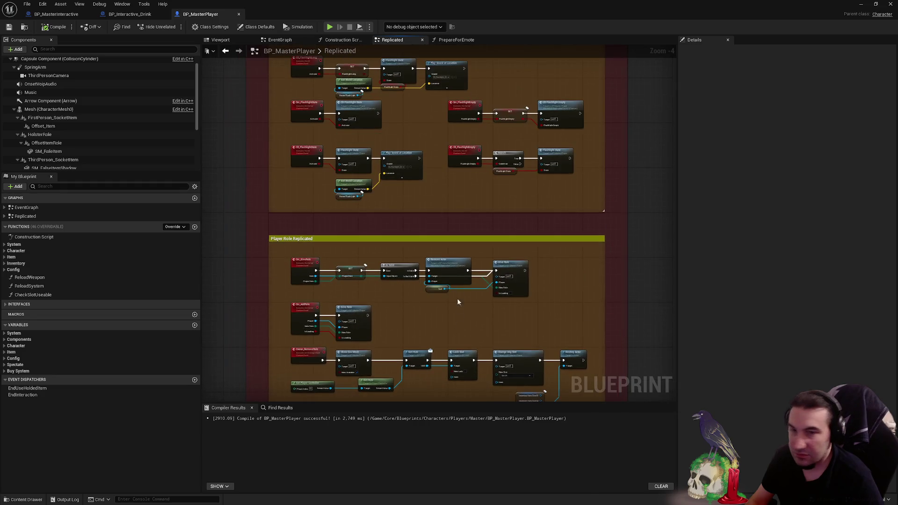
mouse_move(473, 143)
mouse_down()
mouse_move(477, 217)
mouse_move(457, 254)
mouse_up()
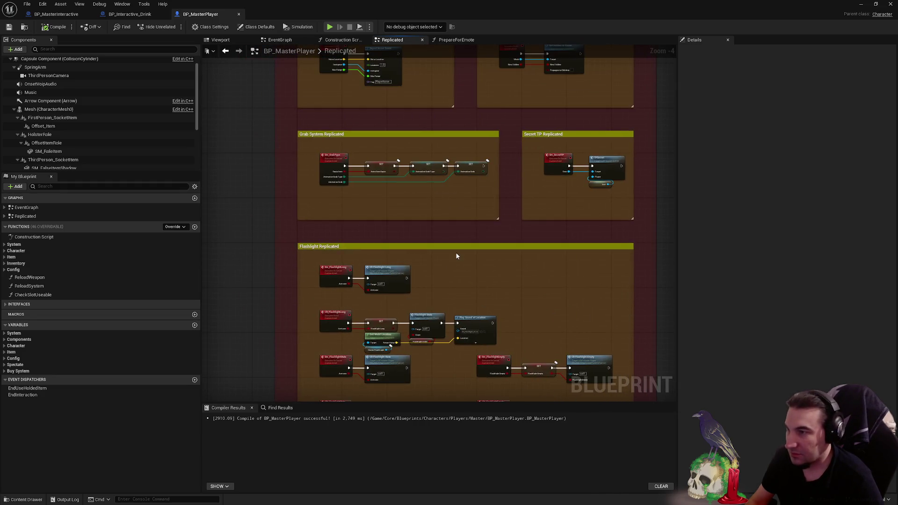
scroll(418, 216, up, 4)
scroll(432, 236, down, 8)
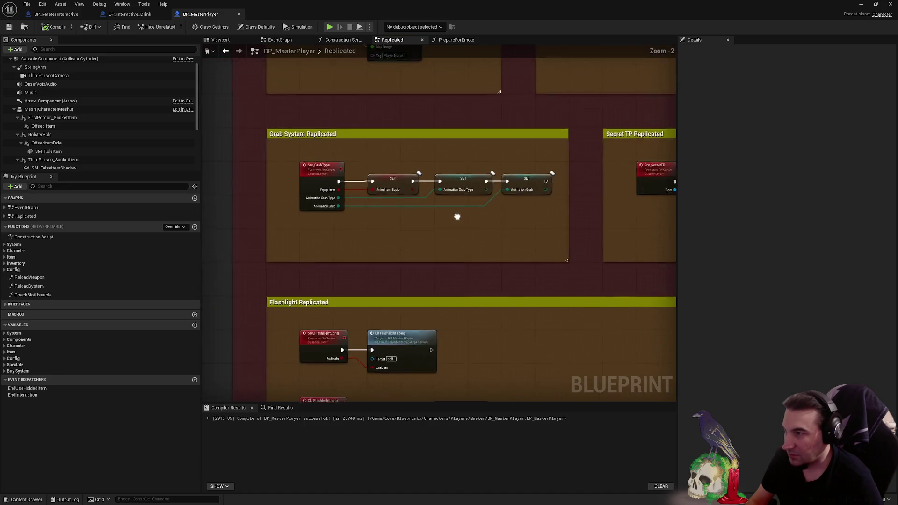
mouse_move(479, 229)
mouse_down()
mouse_move(457, 91)
mouse_move(431, 45)
mouse_up()
scroll(458, 91, up, 3)
drag(461, 304, 459, 196)
scroll(366, 195, up, 1)
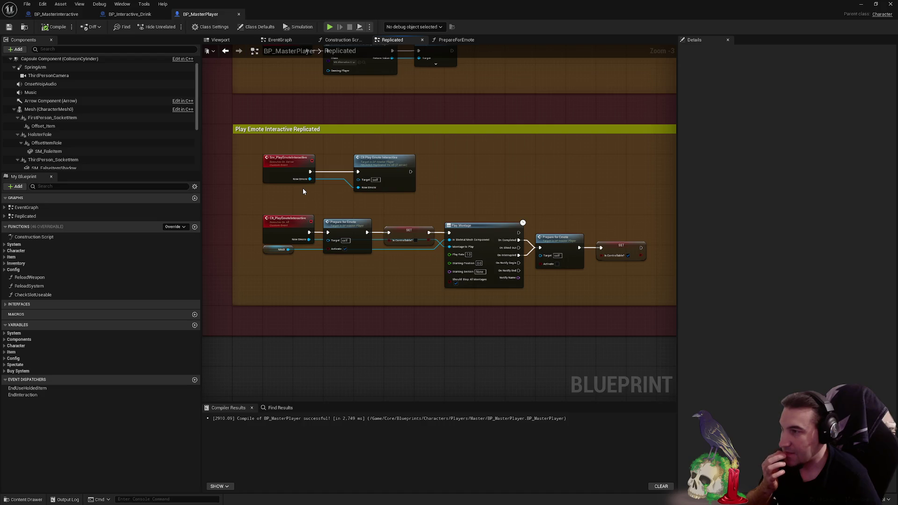
- Inspect BP_MasterInteractive's Replicated Collision section and interaction chain, then switch to BP_Interactive_Drink's empty EventGraph
click(133, 15)
click(67, 14)
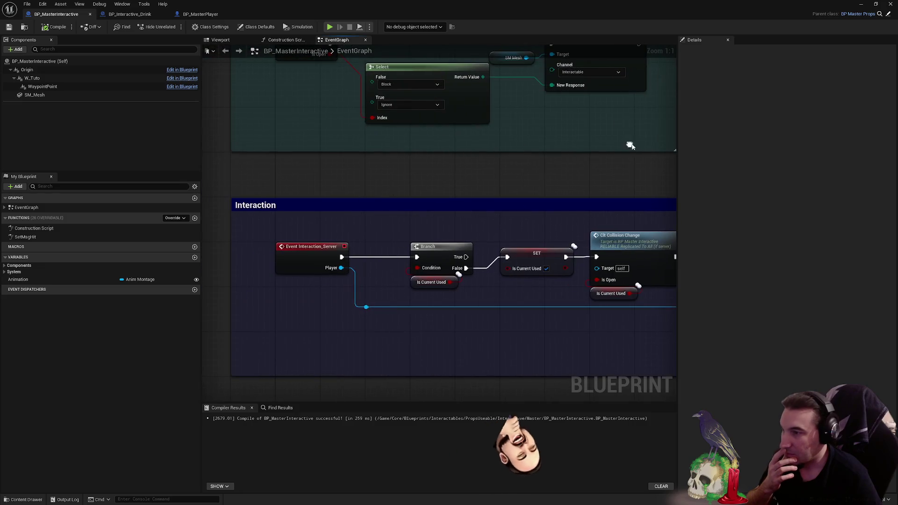
scroll(596, 152, down, 3)
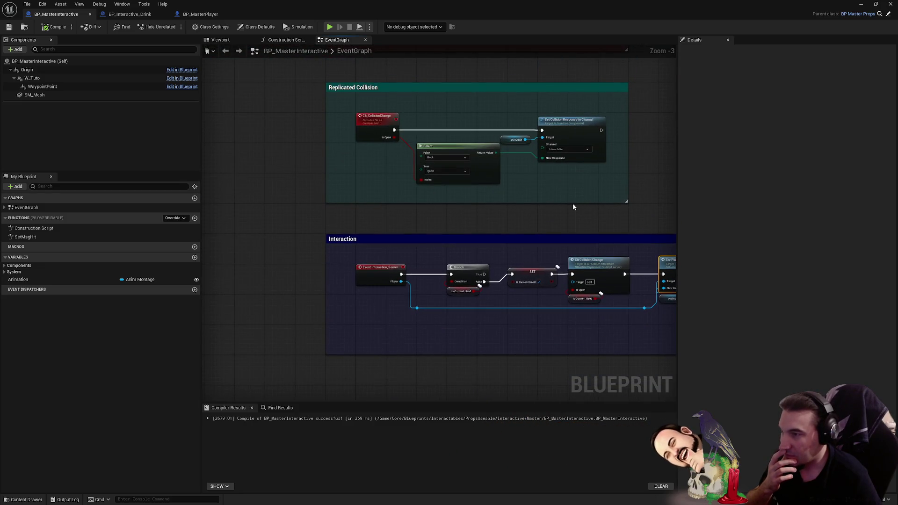
drag(572, 203, 574, 247)
scroll(467, 186, up, 1)
scroll(467, 186, down, 4)
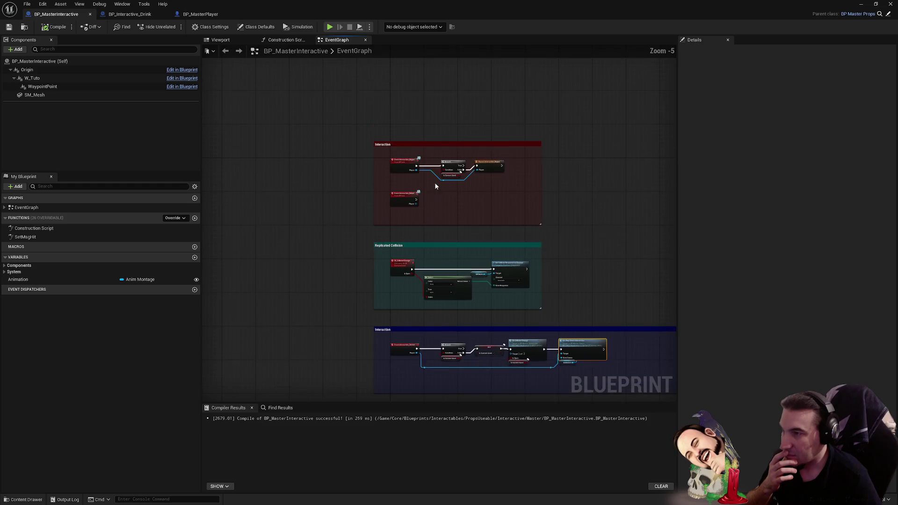
scroll(442, 175, up, 5)
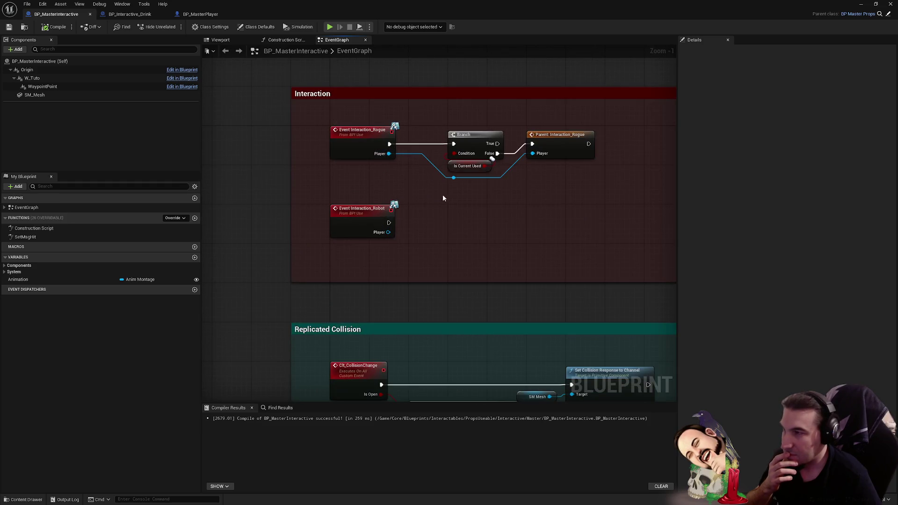
drag(443, 198, 454, 243)
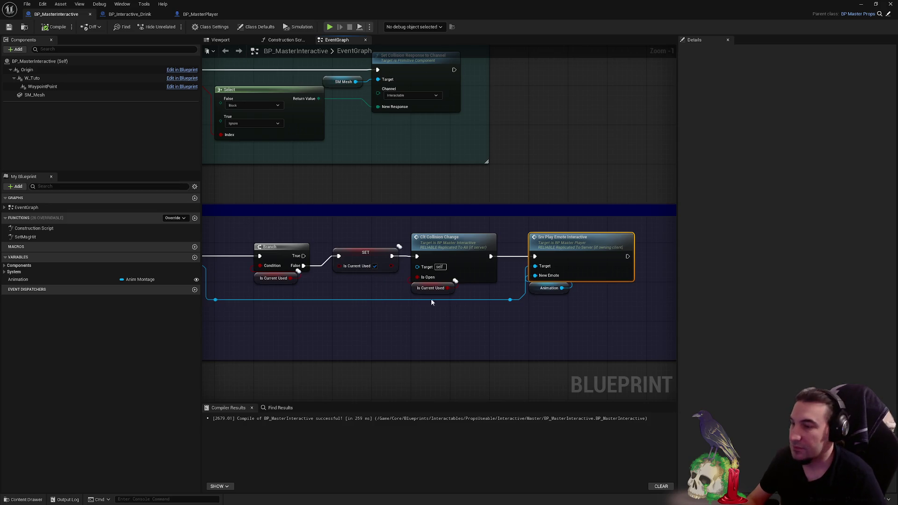
click(129, 14)
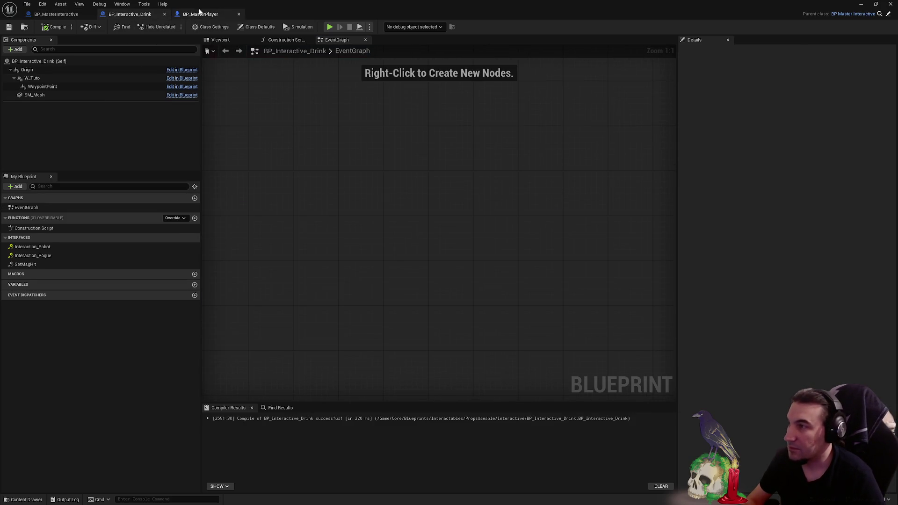
- Compare the BP_MasterPlayer, BP_Interactive_Drink and BP_MasterInteractive graphs, ending on BP_MasterPlayer's Replicated graph
click(199, 13)
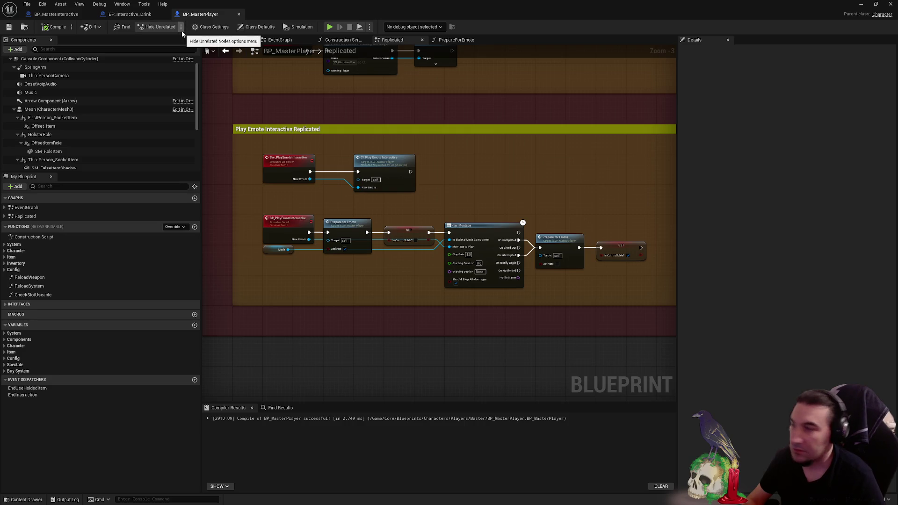
click(130, 14)
click(56, 14)
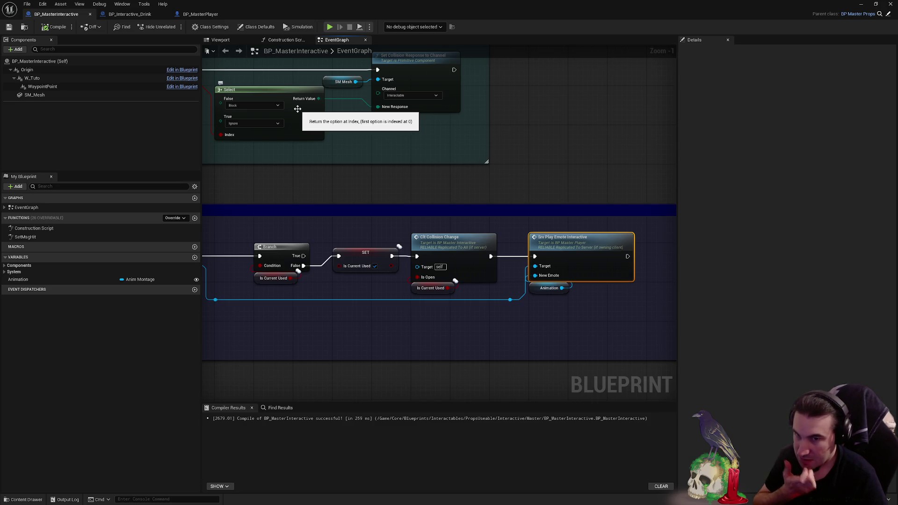
click(200, 15)
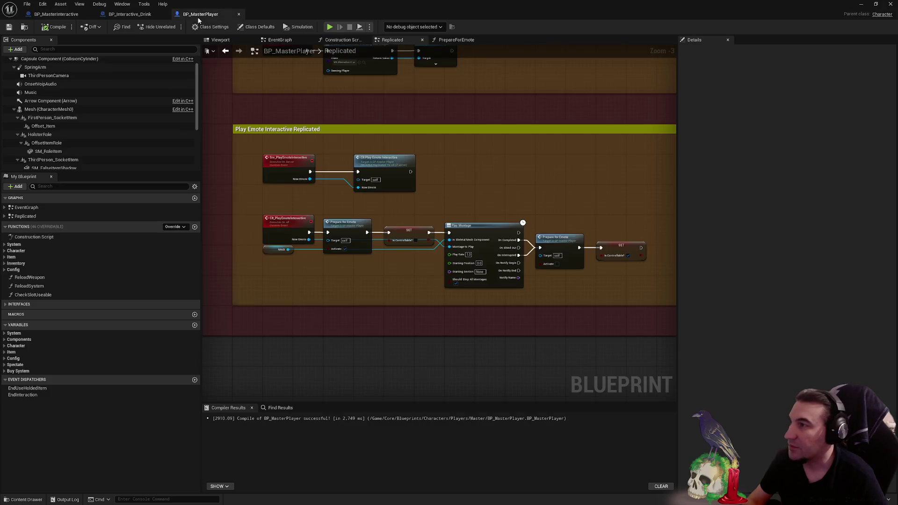
mouse_move(453, 178)
mouse_down()
mouse_move(443, 150)
mouse_move(401, 147)
mouse_move(501, 146)
mouse_move(509, 151)
mouse_move(505, 170)
mouse_move(488, 185)
mouse_up()
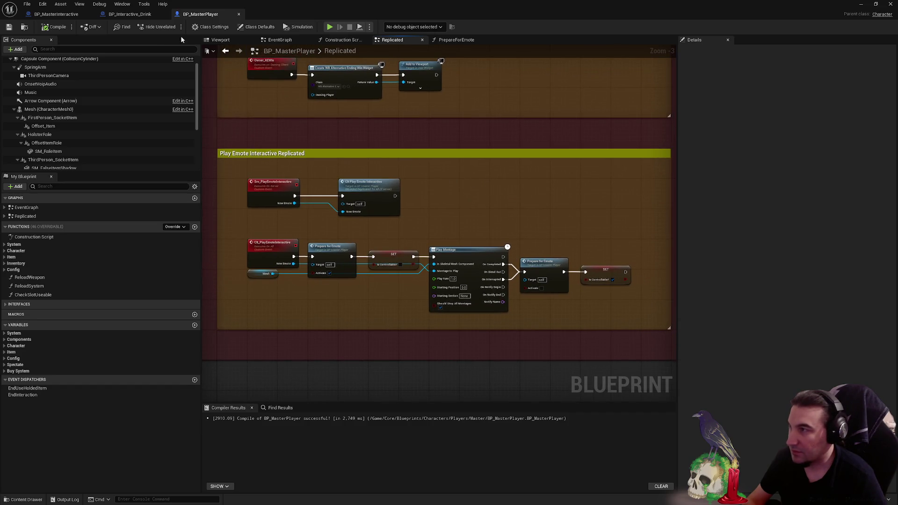
click(103, 14)
mouse_move(337, 4)
mouse_down()
mouse_move(409, 27)
mouse_move(411, 41)
mouse_move(339, 56)
mouse_move(263, 50)
mouse_up()
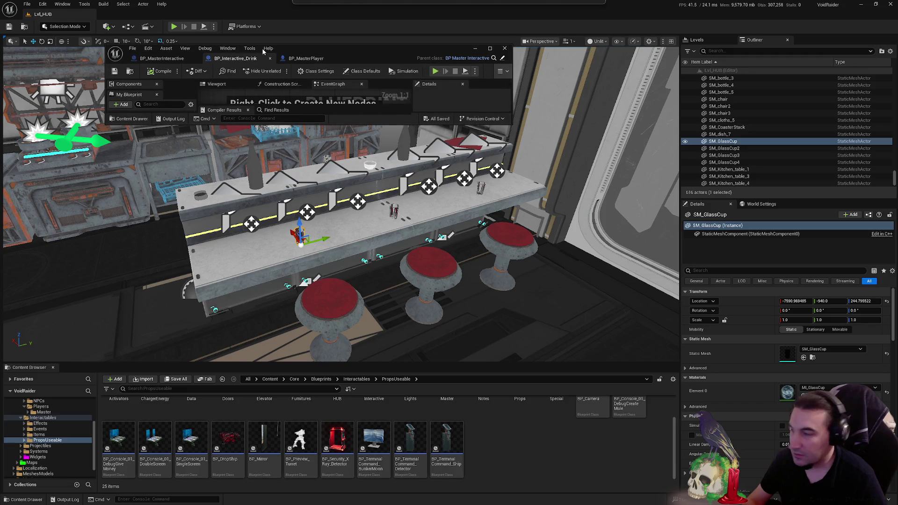
double_click(352, 52)
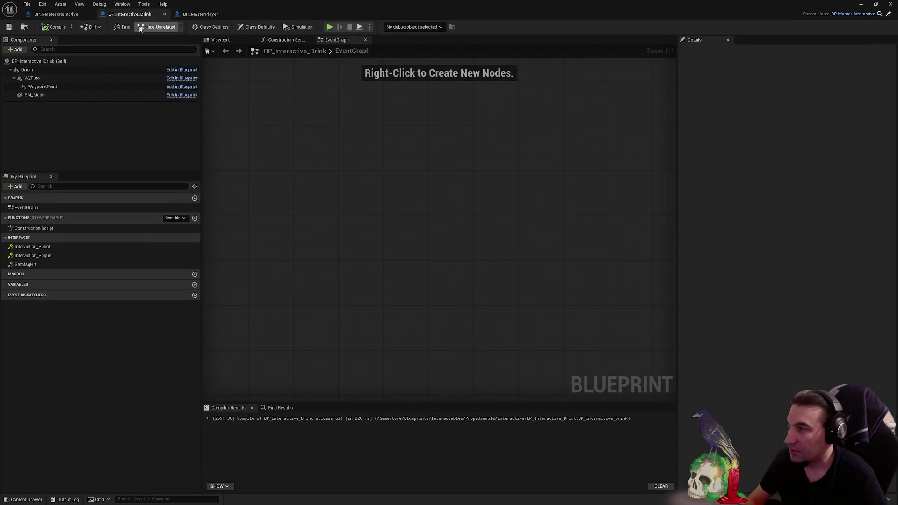
click(56, 14)
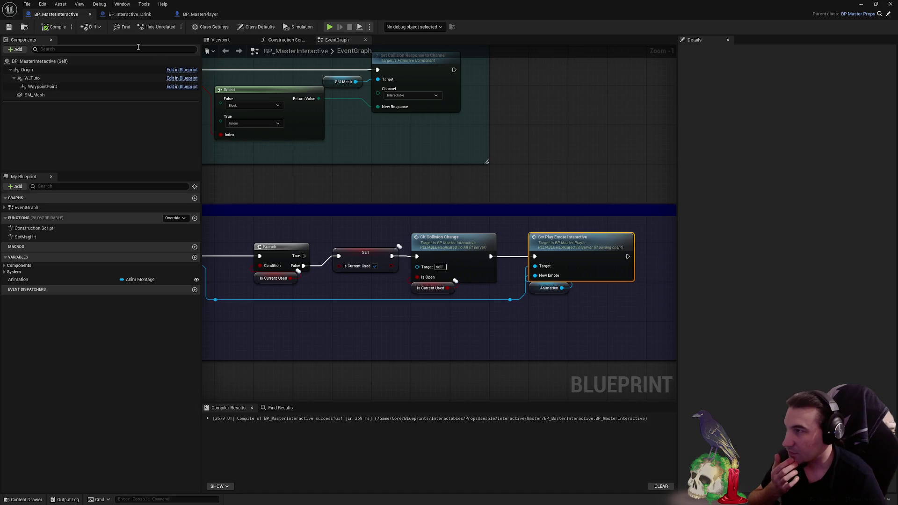
click(231, 15)
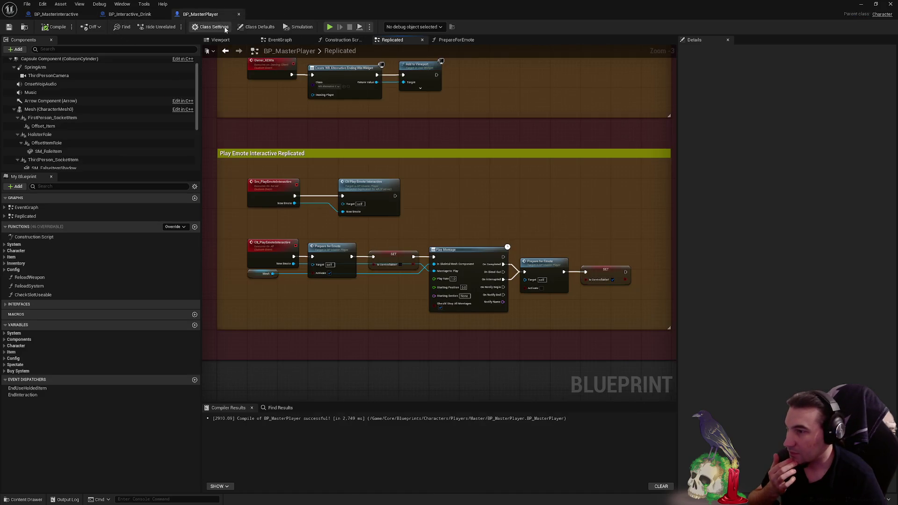
- Delete the Srv and Clt Play Emote Interactive nodes from BP_MasterPlayer's Replicated graph
click(372, 497)
mouse_move(403, 499)
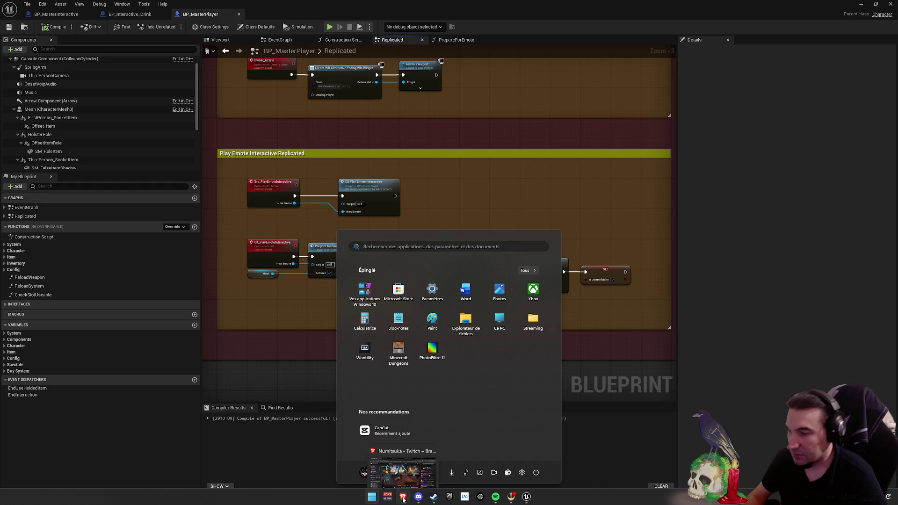
click(572, 323)
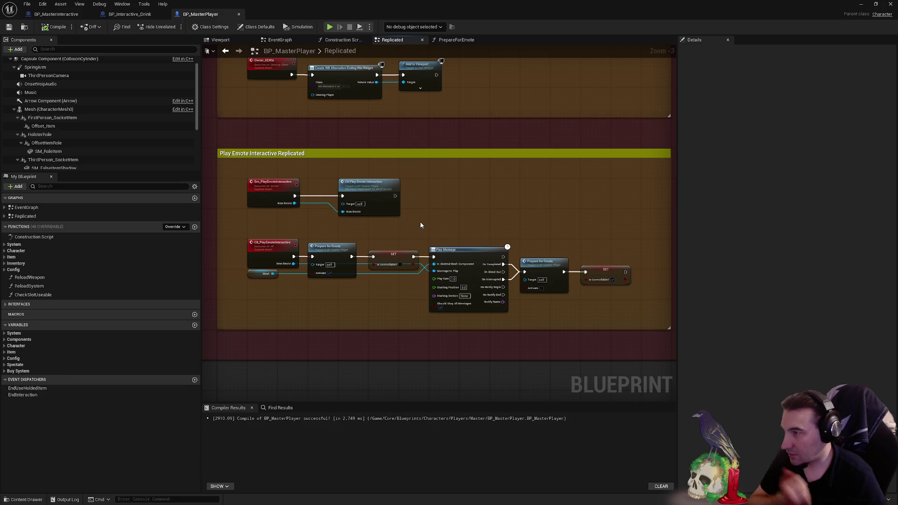
drag(421, 223, 279, 202)
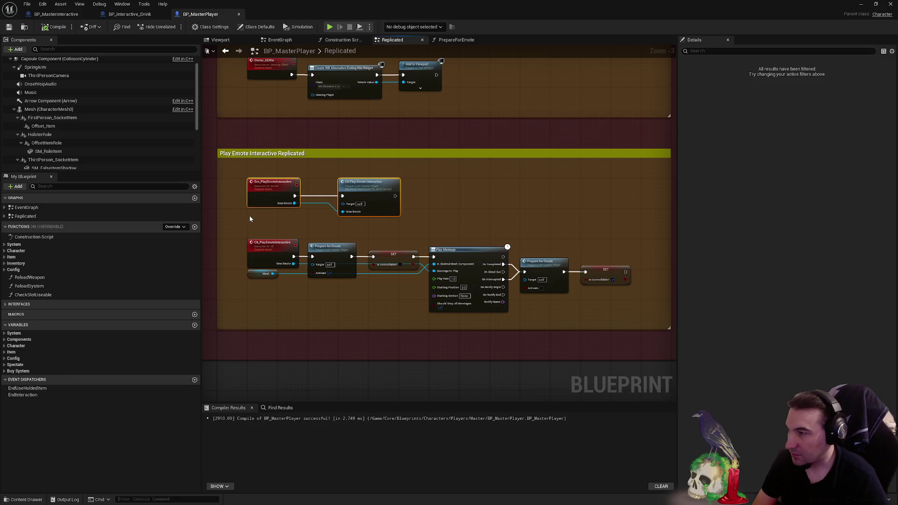
key(Delete)
- Move the remaining emote chain up, shrink both comment boxes to fit, then compile and save
drag(253, 219, 580, 310)
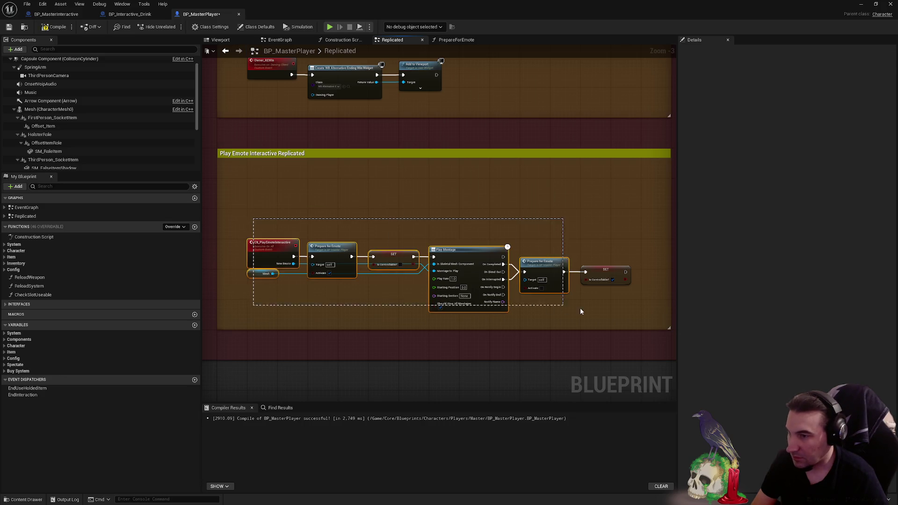
drag(267, 248, 268, 187)
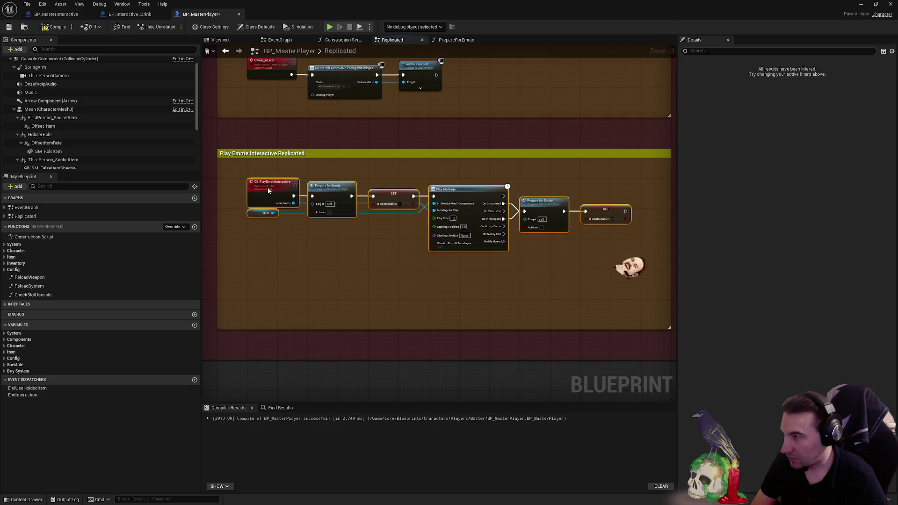
click(349, 311)
drag(379, 329, 389, 267)
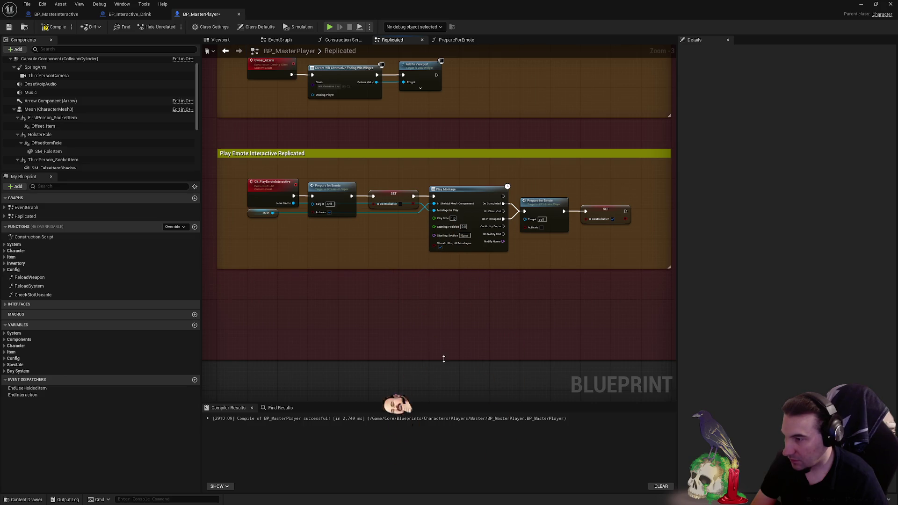
drag(444, 358, 448, 300)
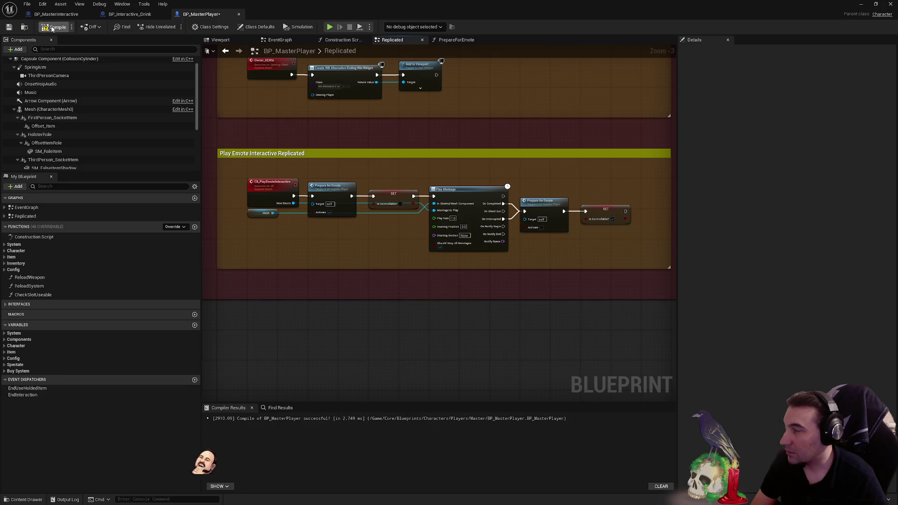
click(8, 28)
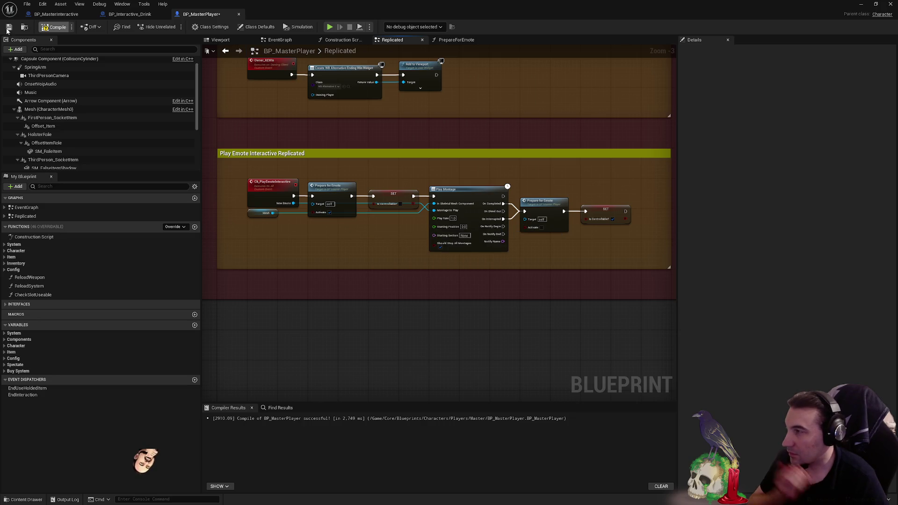
click(8, 28)
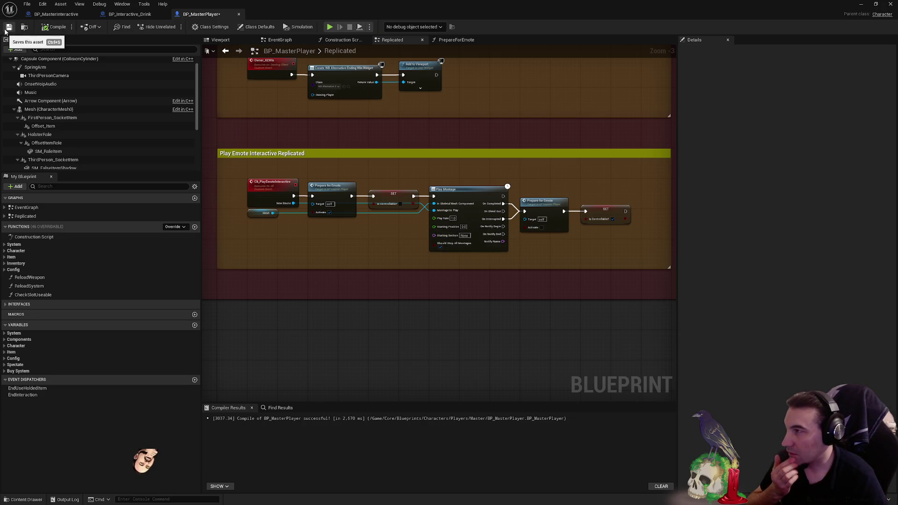
click(71, 15)
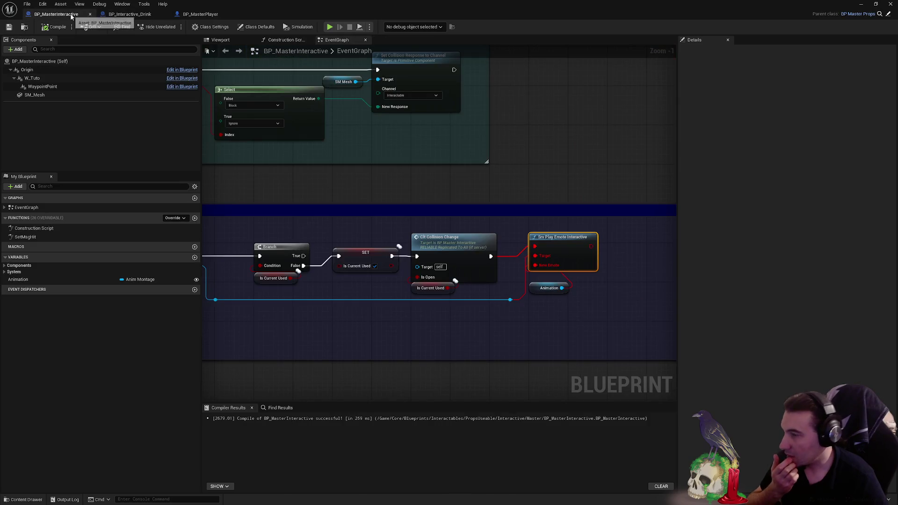
- Add a Clt Play Emote Interactive call off the player reference via the 'playemote' search
drag(562, 287, 600, 299)
click(512, 295)
drag(511, 300, 558, 322)
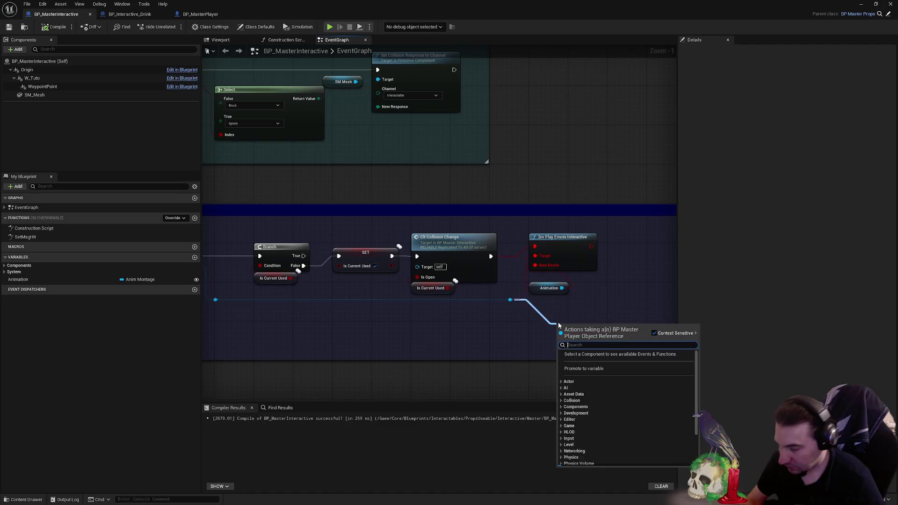
text(playe)
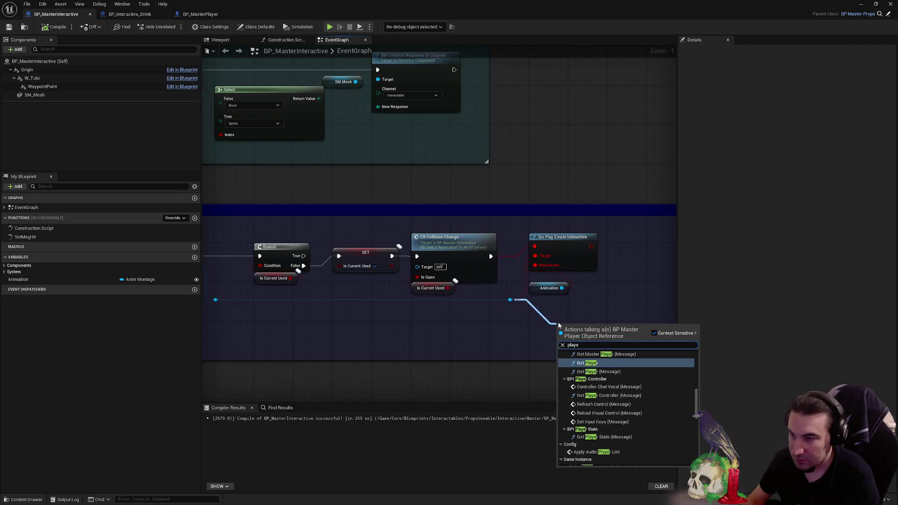
text(mote)
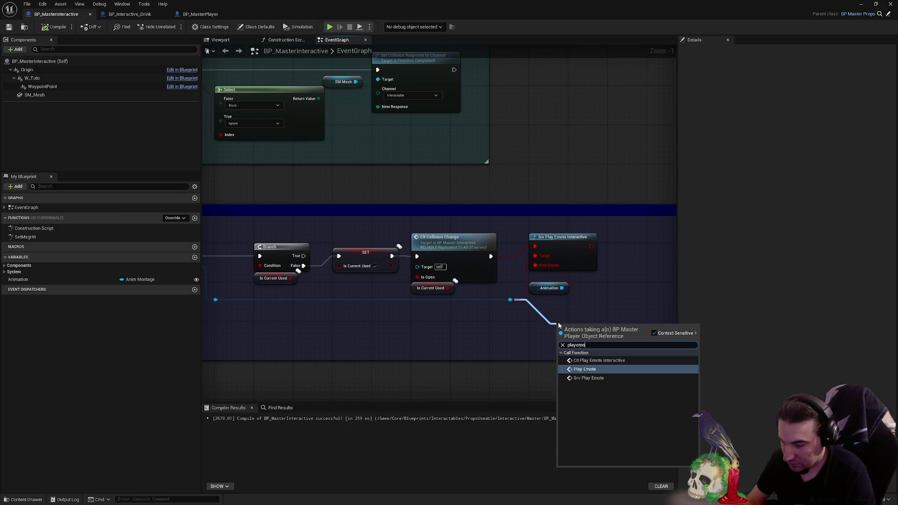
key(Up)
key(Return)
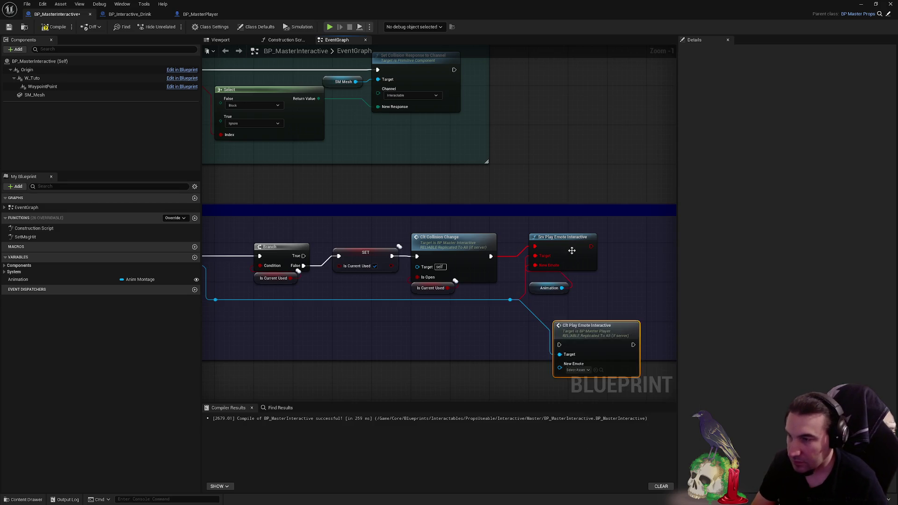
- Wire Animation into the node's New Emote input, then compile and save BP_MasterInteractive
mouse_move(582, 312)
mouse_down()
mouse_move(571, 267)
mouse_move(553, 248)
mouse_move(491, 256)
mouse_up()
drag(537, 295, 535, 275)
click(555, 302)
key(ctrl+z)
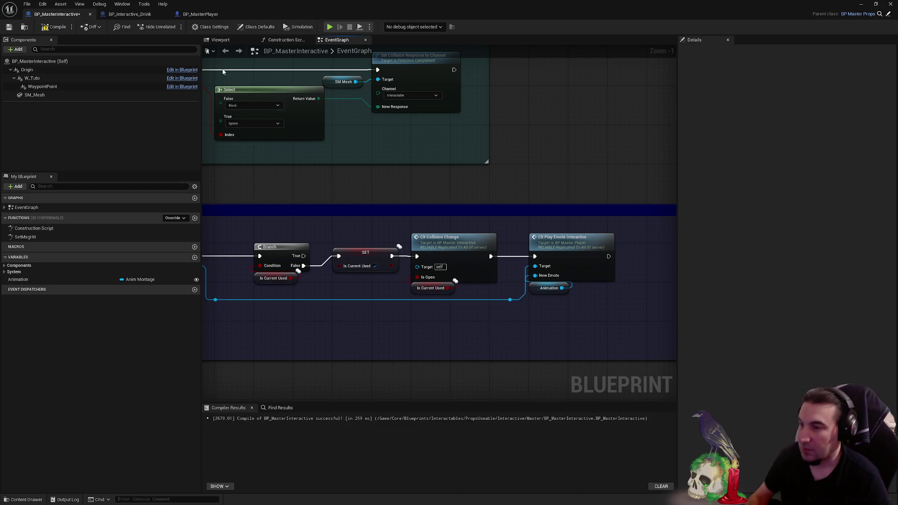
click(48, 27)
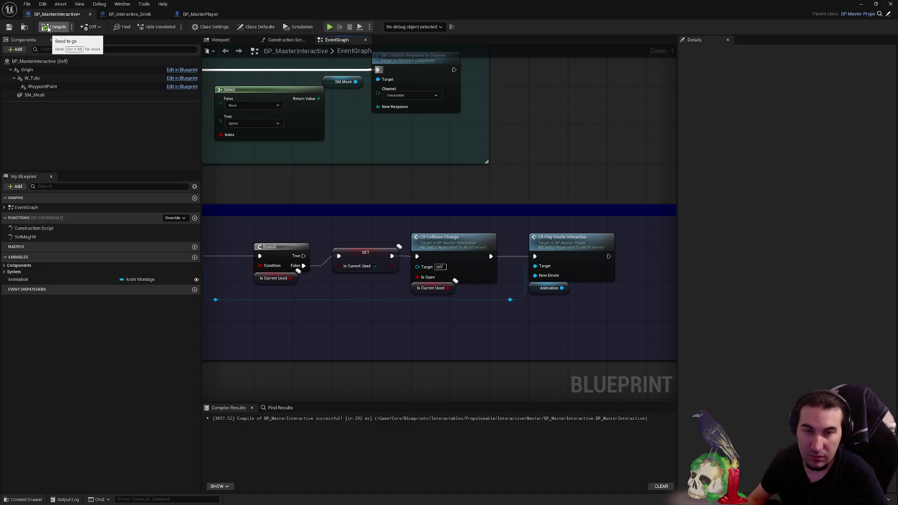
click(8, 27)
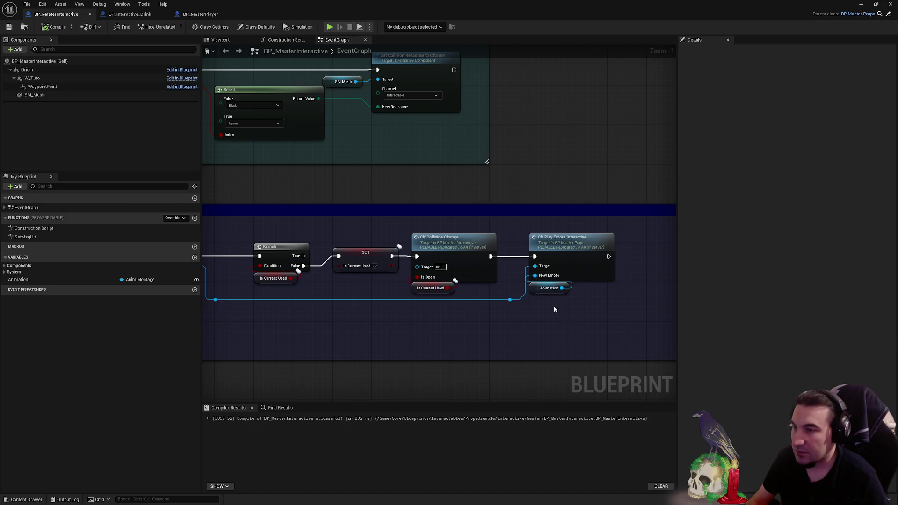
- Pull the blue comment box's right edge in to fit the interaction nodes and save BP_MasterInteractive
drag(554, 306, 346, 277)
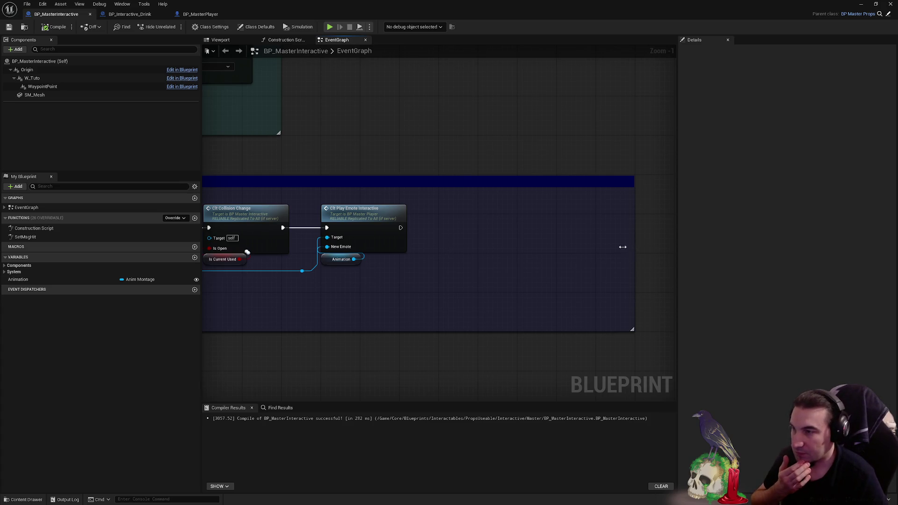
mouse_move(622, 247)
mouse_down()
mouse_move(421, 249)
mouse_move(437, 248)
mouse_up()
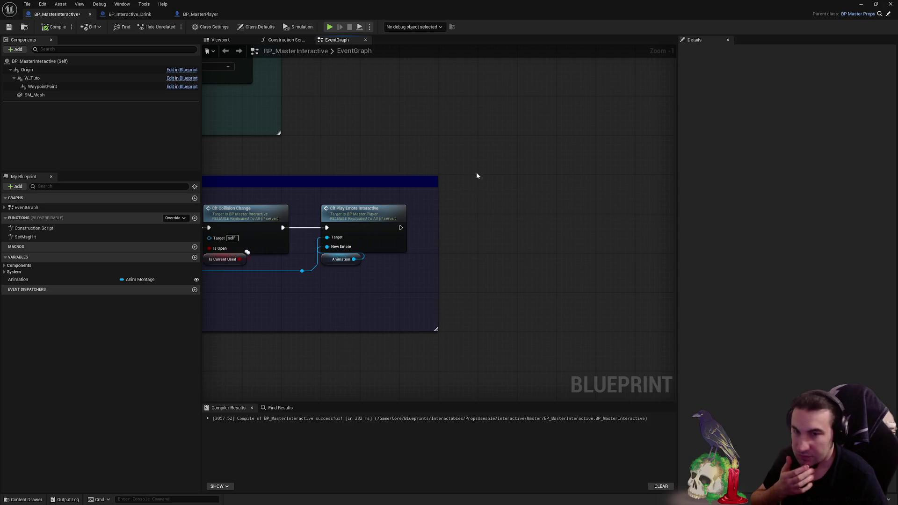
drag(476, 175, 654, 172)
key(ctrl+s)
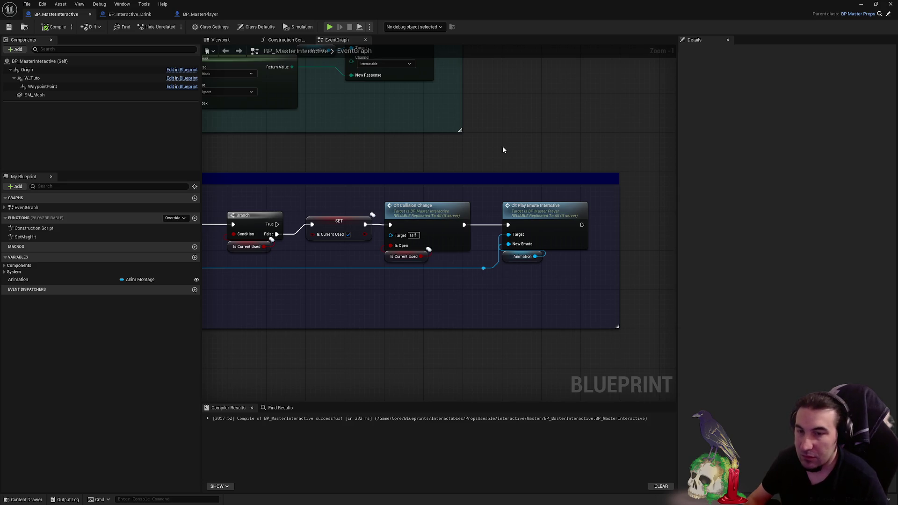
drag(424, 193, 513, 172)
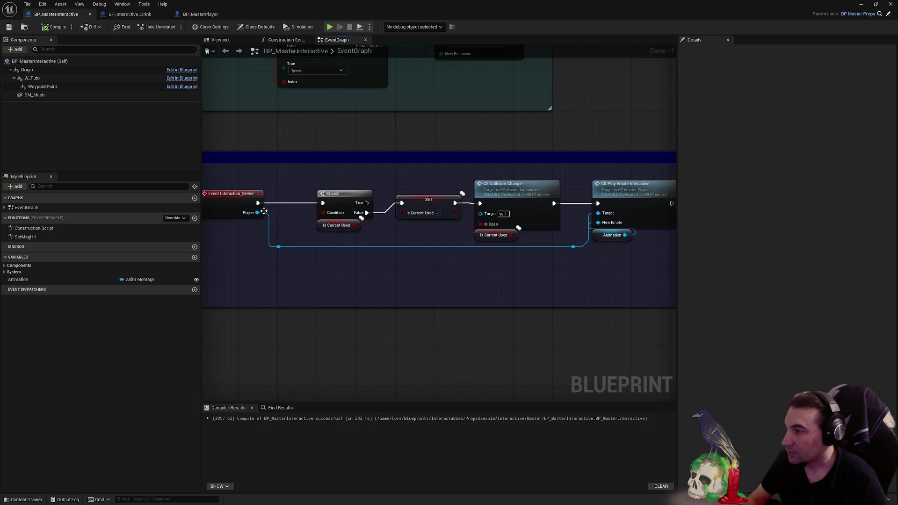
drag(405, 208, 375, 203)
drag(619, 214, 611, 214)
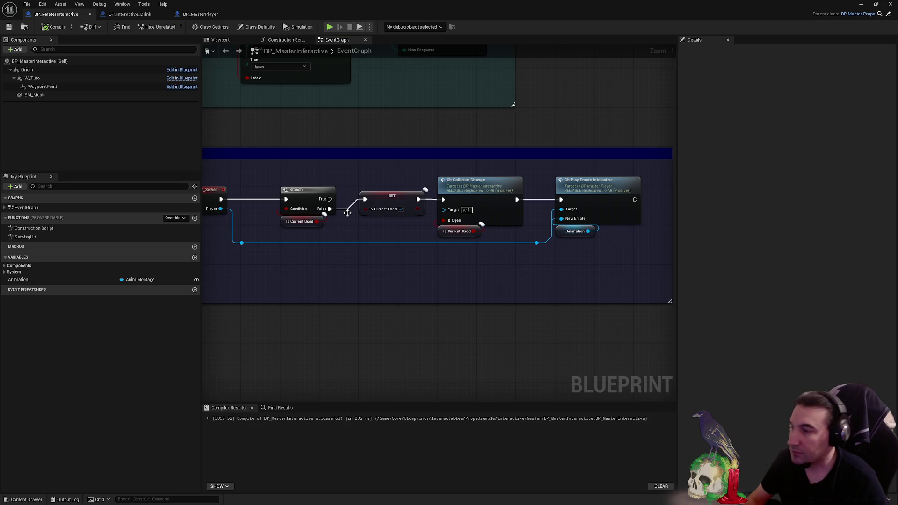
double_click(591, 189)
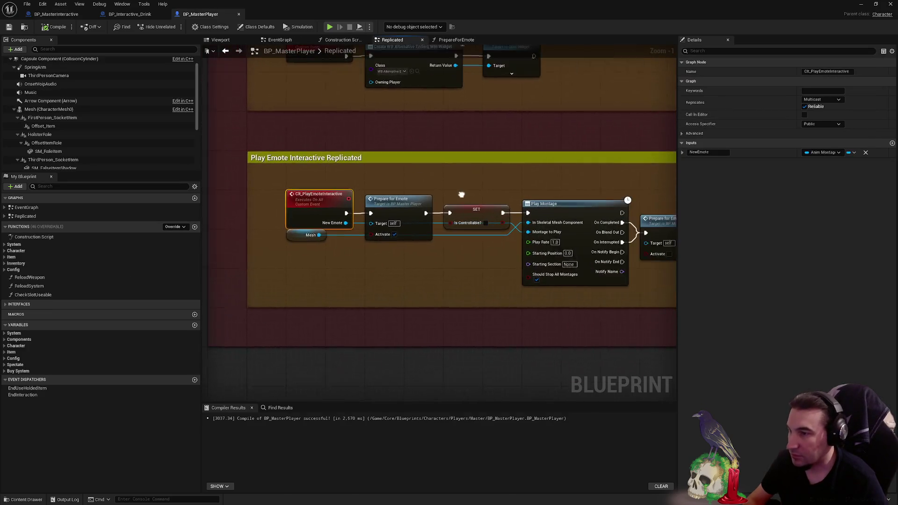
mouse_move(516, 244)
mouse_down()
mouse_move(460, 231)
mouse_move(586, 239)
mouse_move(396, 220)
mouse_move(401, 209)
mouse_up()
click(131, 14)
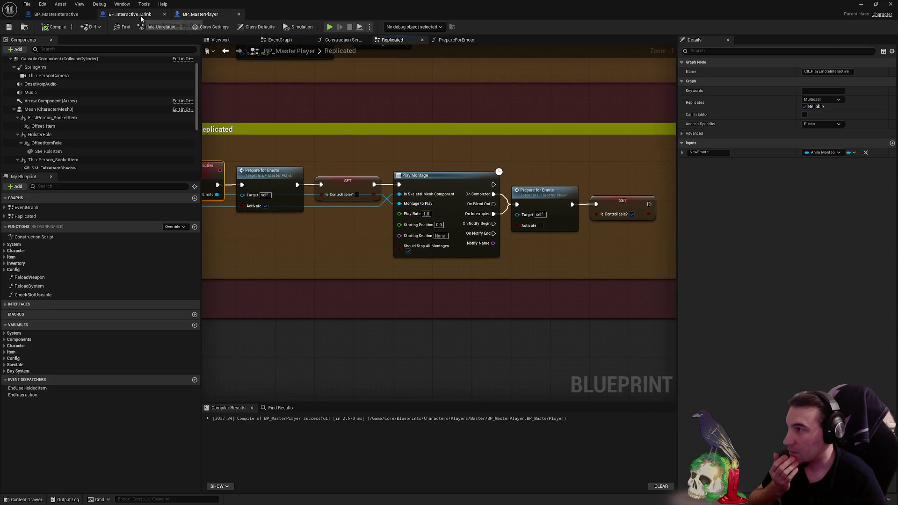
drag(56, 14, 85, 22)
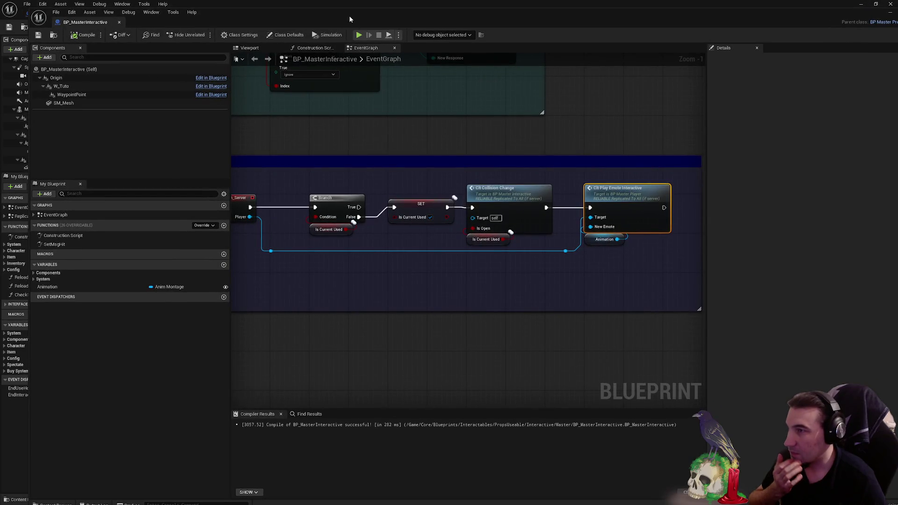
mouse_move(325, 18)
mouse_down()
mouse_move(359, 28)
mouse_move(327, 14)
mouse_up()
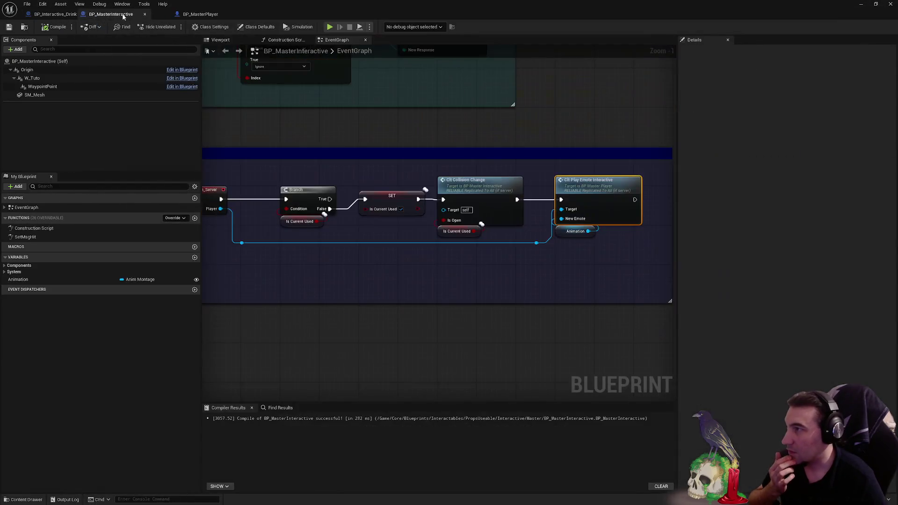
mouse_move(310, 116)
mouse_down()
mouse_move(495, 125)
mouse_move(387, 126)
mouse_up()
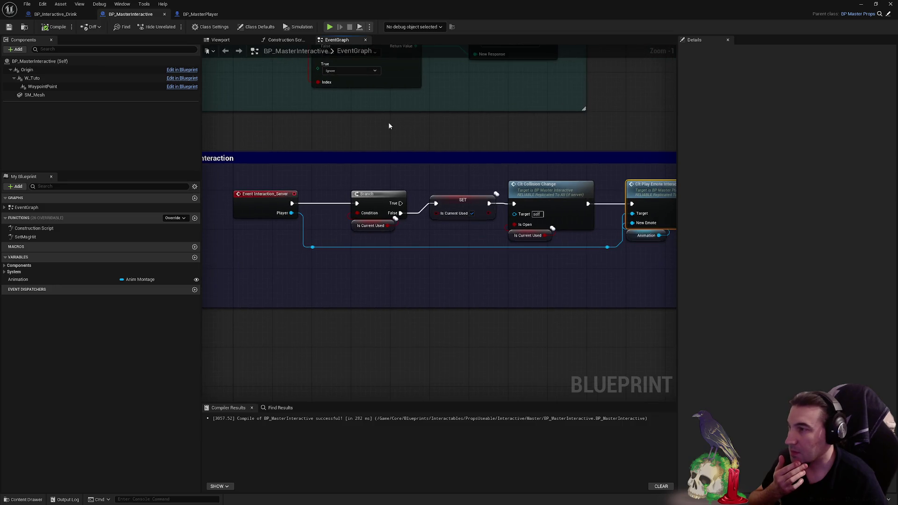
click(42, 4)
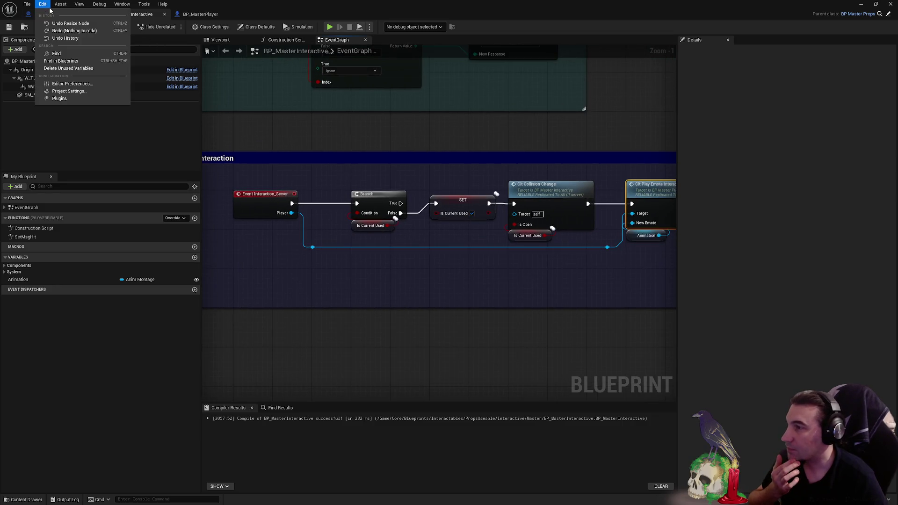
click(307, 121)
click(61, 16)
click(200, 14)
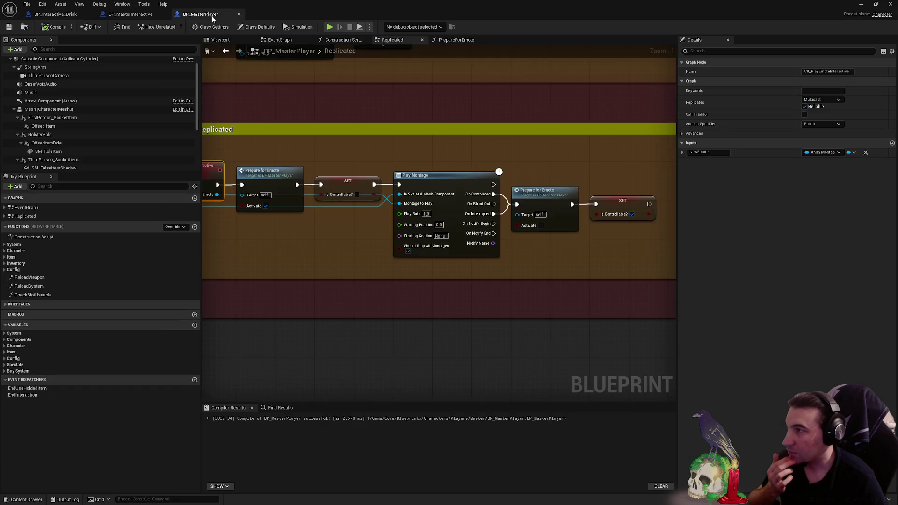
drag(400, 185, 513, 272)
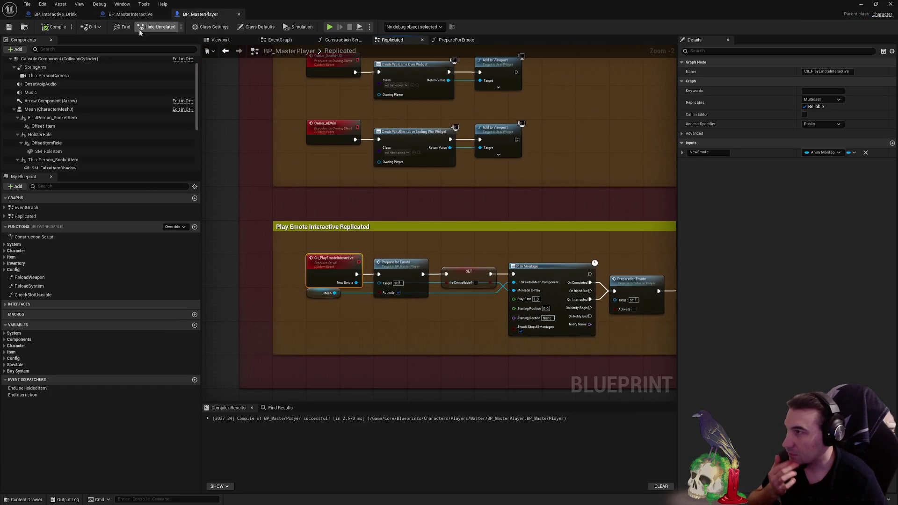
click(66, 14)
click(130, 14)
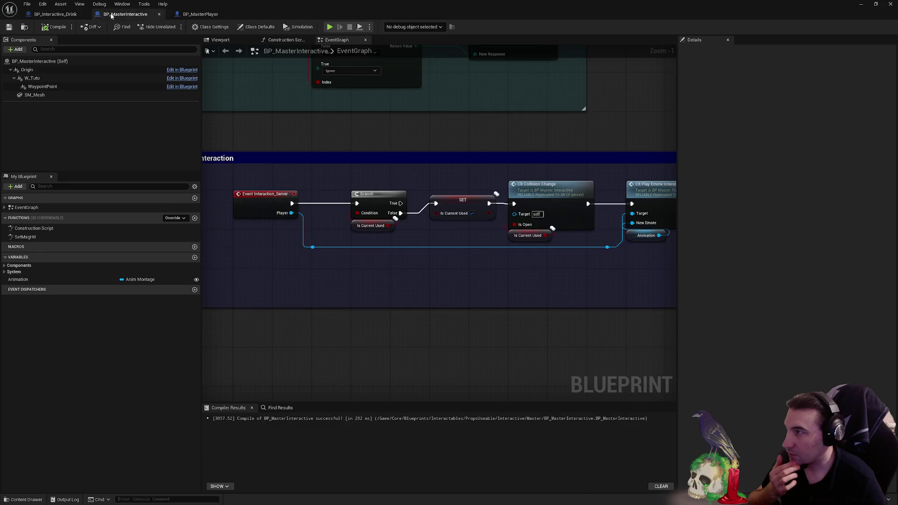
drag(130, 14, 56, 14)
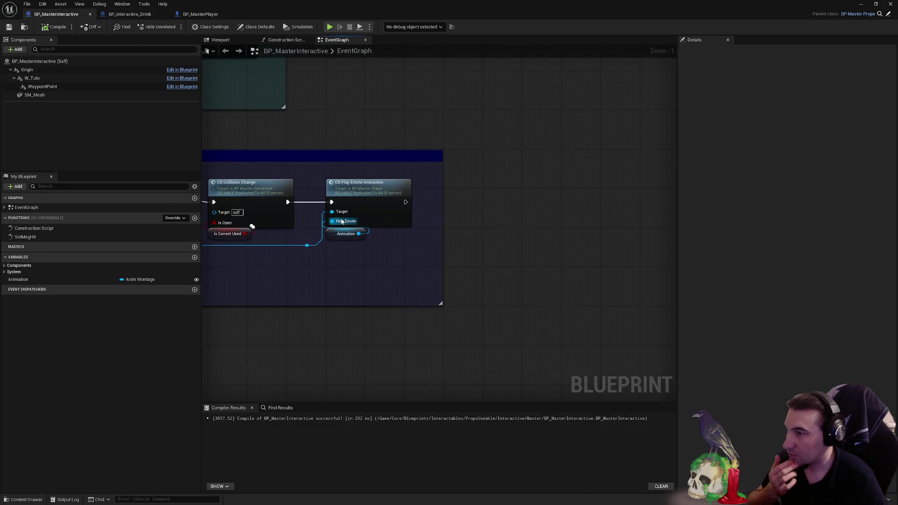
- Extend the interaction comment box and add a custom event named Interactive_Used below Event Interaction_Server
right_click(512, 279)
mouse_move(490, 265)
mouse_down()
mouse_move(476, 343)
mouse_move(476, 309)
mouse_move(457, 304)
mouse_up()
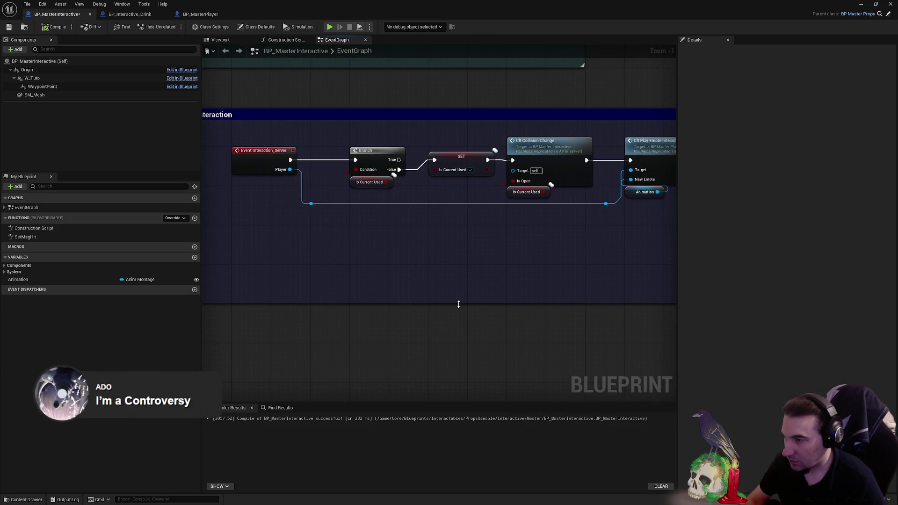
right_click(449, 260)
text(custom event)
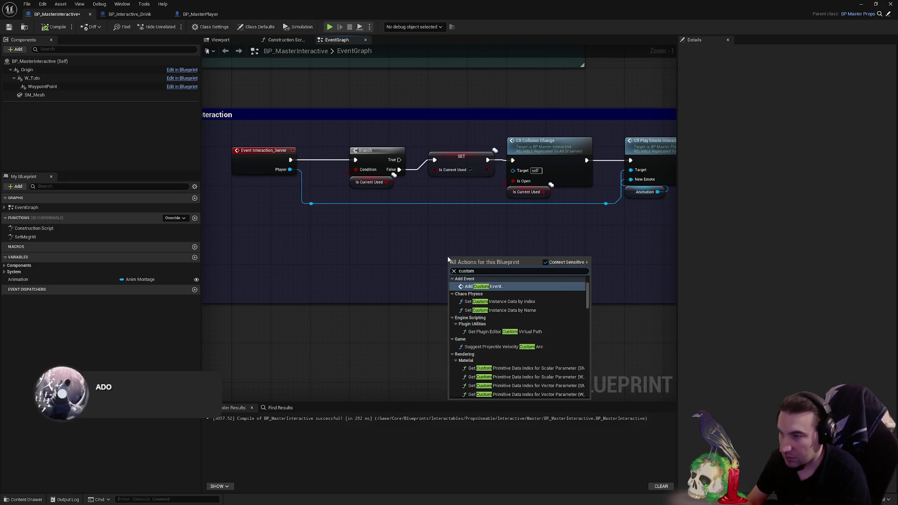
key(Return)
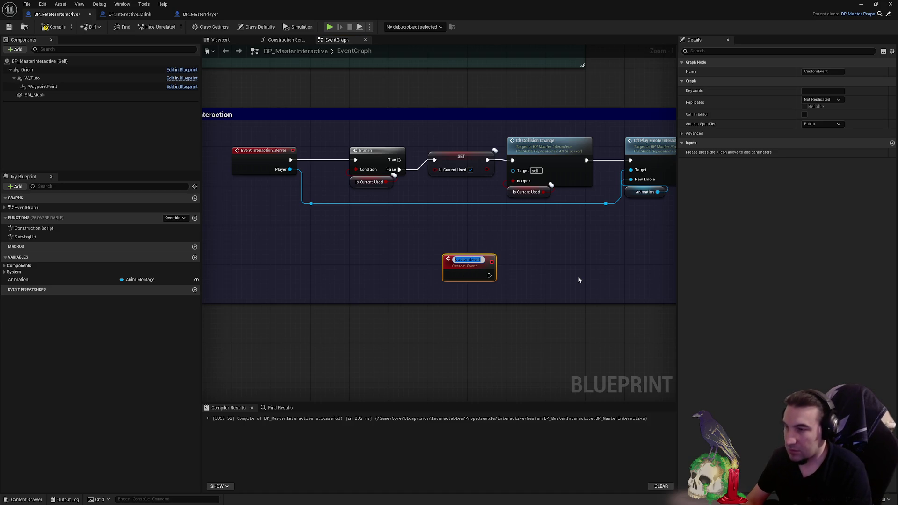
key(BackSpace)
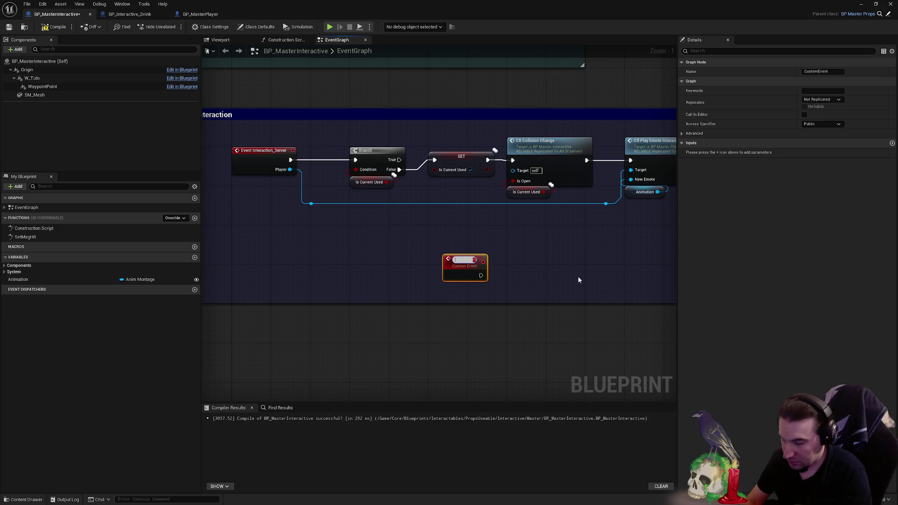
text(Interaxc)
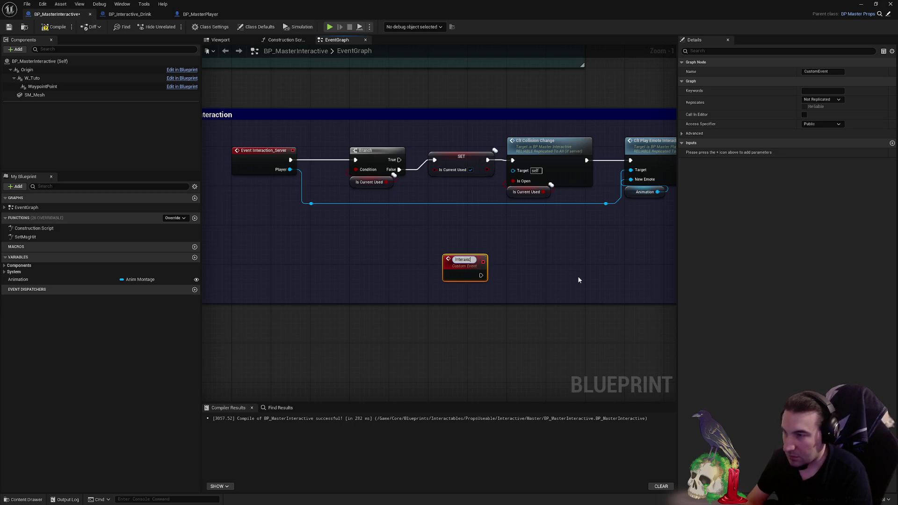
text(tiv)
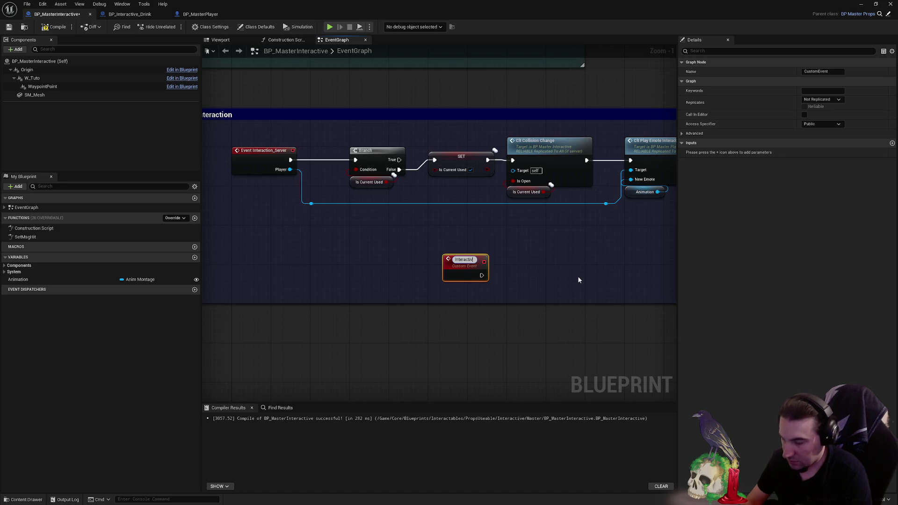
text(e_Used)
key(Return)
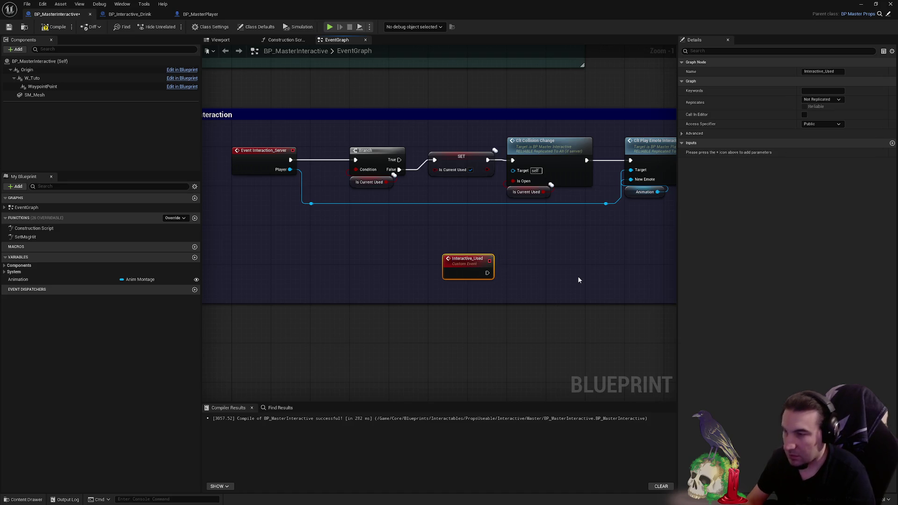
mouse_move(455, 272)
mouse_down()
mouse_move(362, 268)
mouse_move(242, 241)
mouse_up()
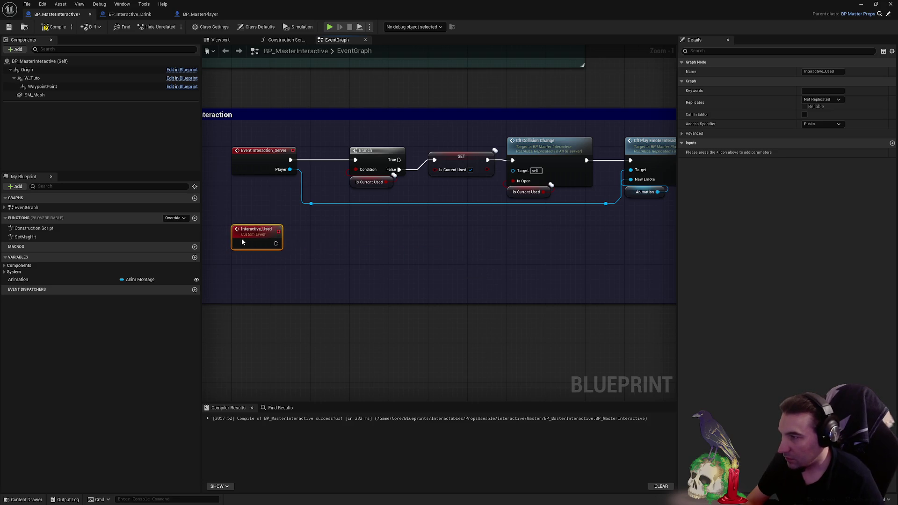
- Give Interactive_Used a single input named Player, removing the extra input parameter
click(892, 142)
click(892, 143)
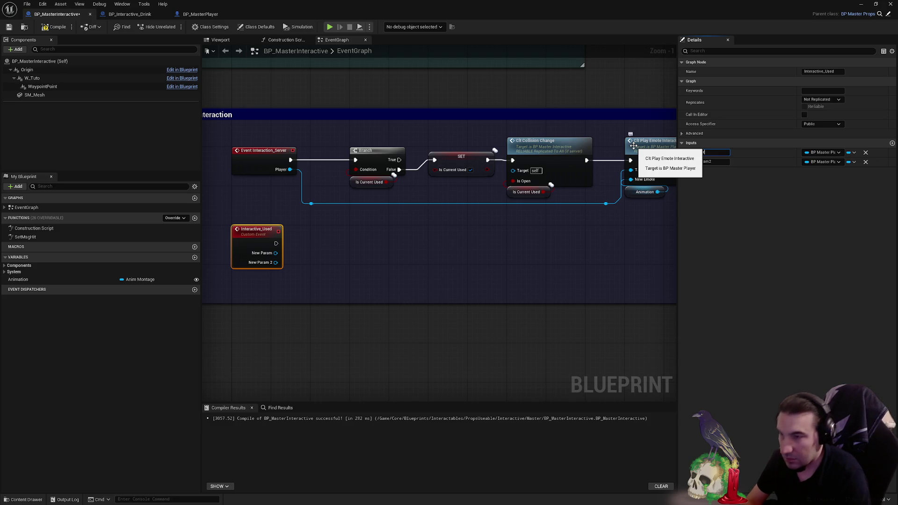
text(Playte)
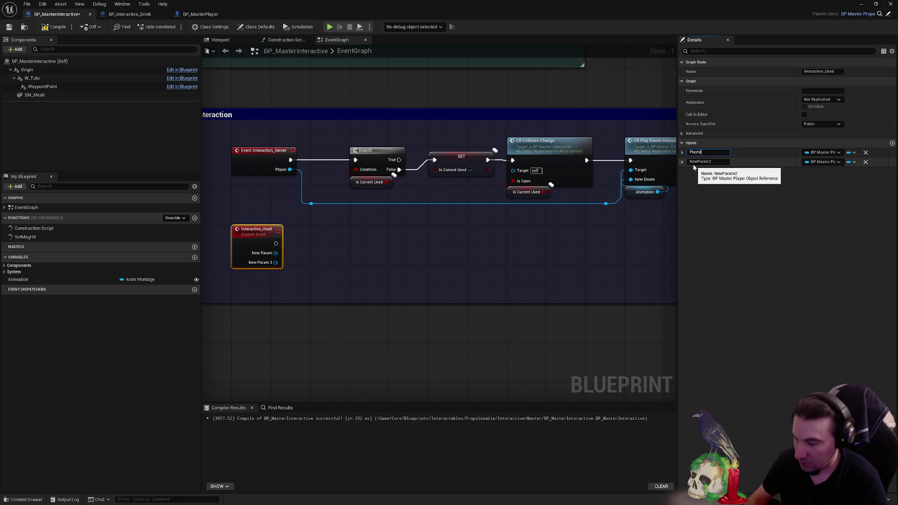
key(BackSpace)
text(er)
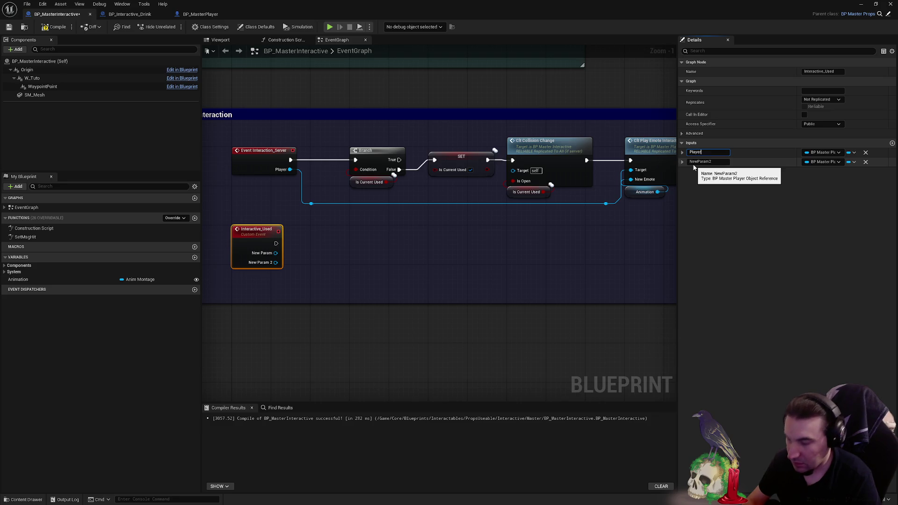
key(Return)
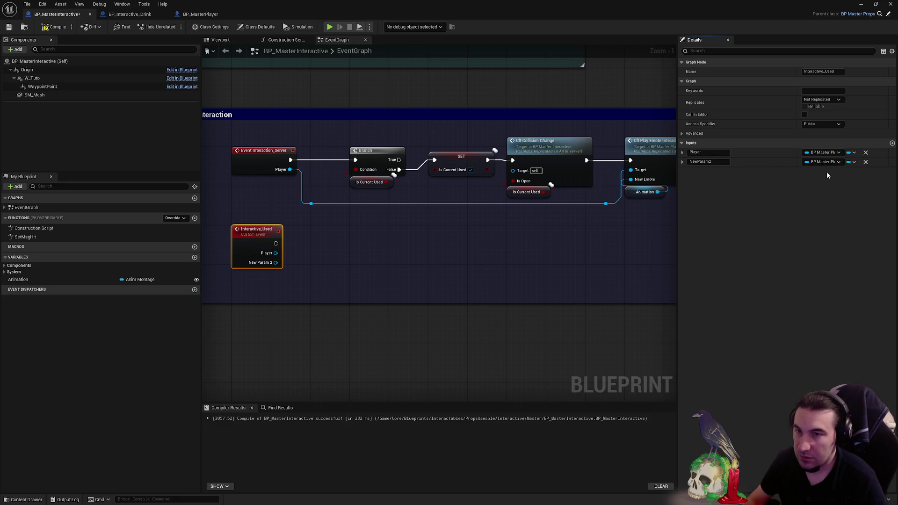
click(866, 162)
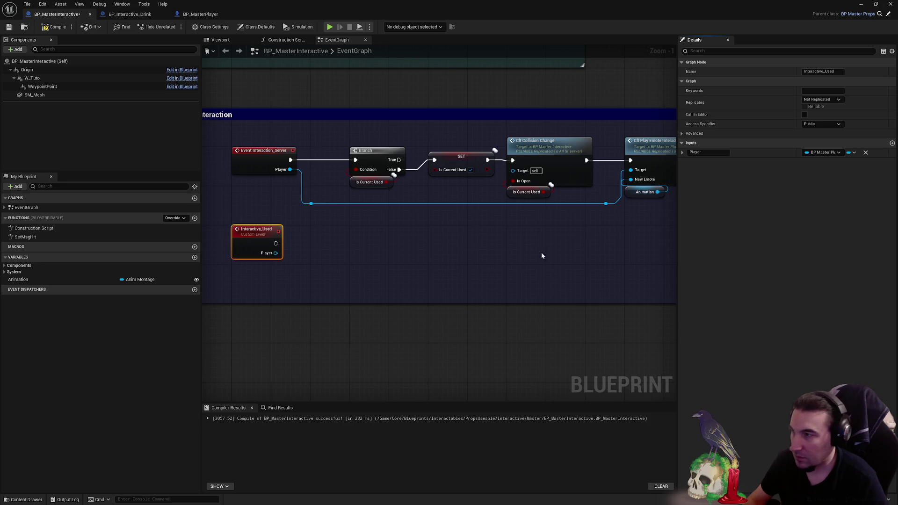
drag(541, 256, 416, 283)
right_click(516, 284)
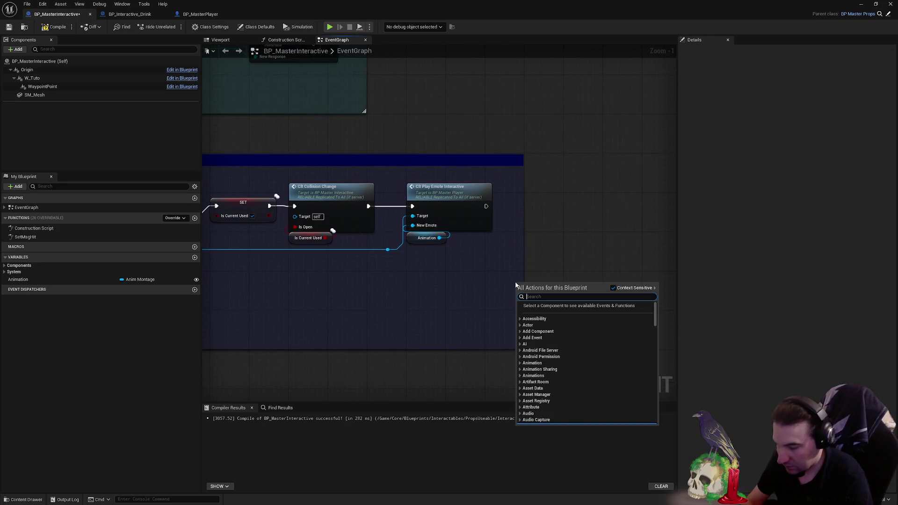
- Add an Interactive Used call after Clt Play Emote Interactive, fed the player via a reroute, inside a widened comment
text(intera)
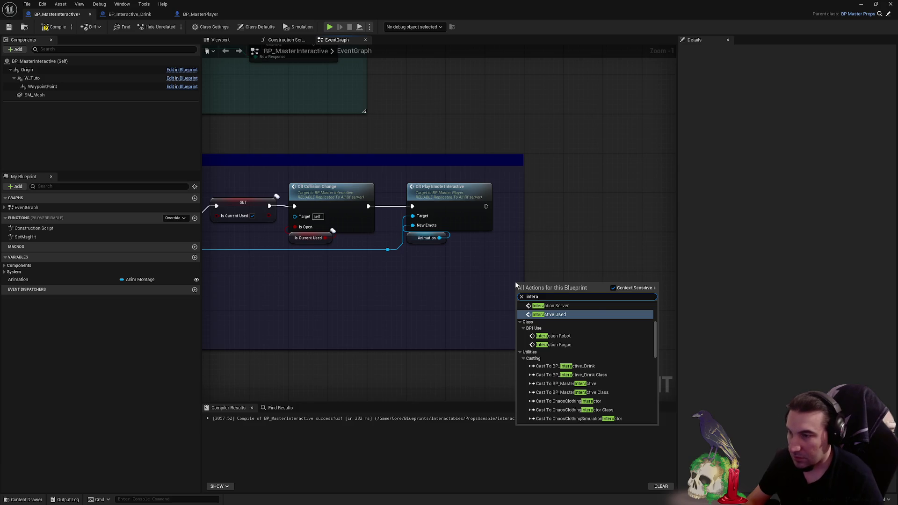
scroll(562, 375, down, 2)
click(552, 401)
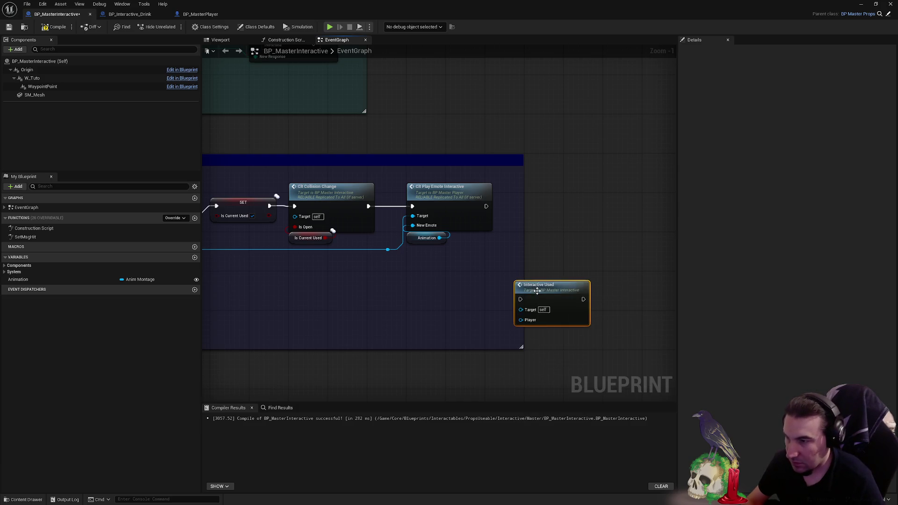
drag(537, 291, 547, 196)
drag(486, 206, 530, 207)
drag(523, 246, 642, 252)
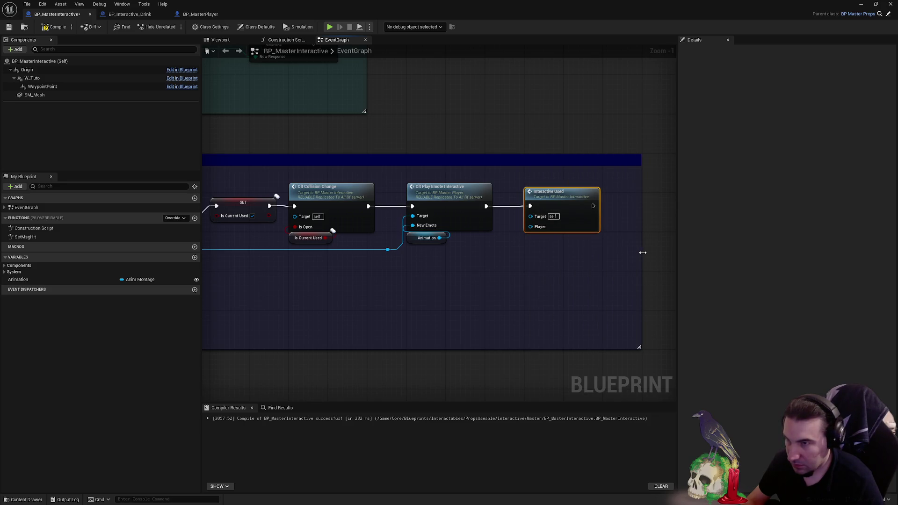
mouse_move(388, 250)
mouse_down()
mouse_move(478, 250)
mouse_move(531, 227)
mouse_up()
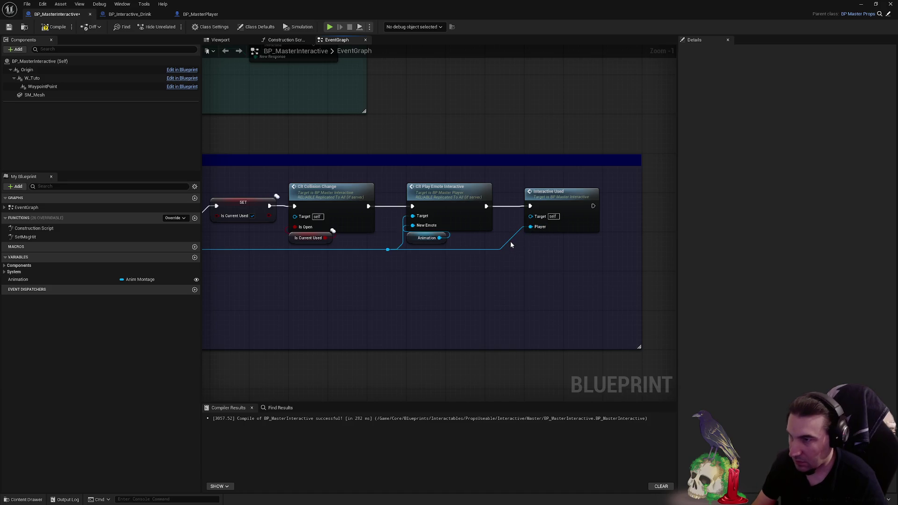
double_click(508, 241)
- Compile and save BP_MasterInteractive
scroll(543, 263, down, 2)
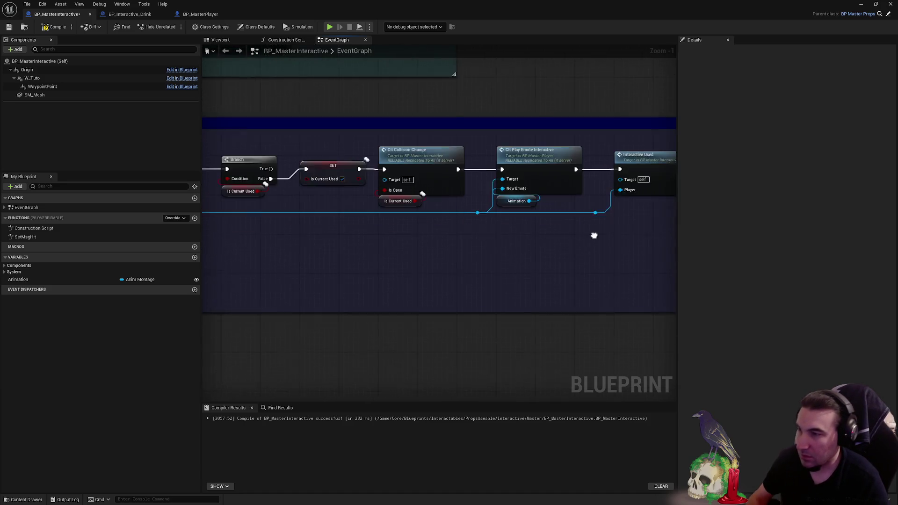
mouse_move(594, 235)
mouse_down()
mouse_move(412, 215)
mouse_move(359, 169)
mouse_up()
click(52, 26)
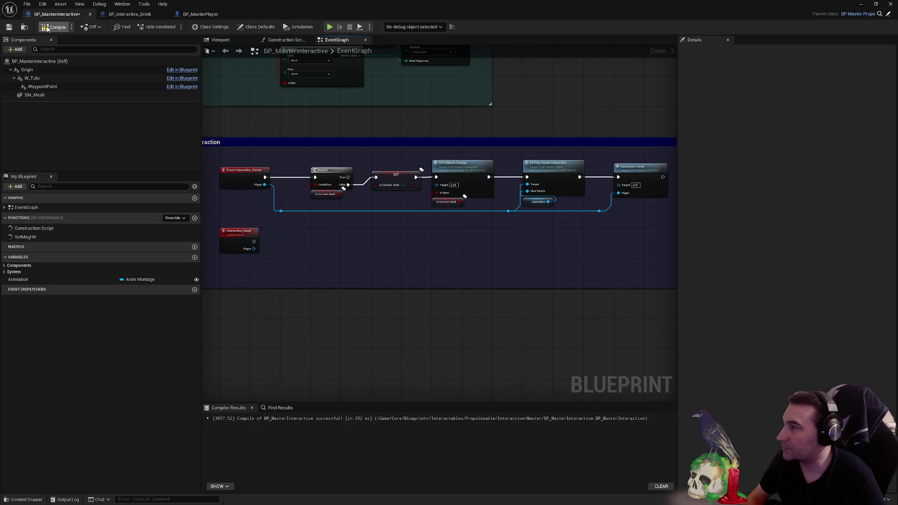
click(9, 27)
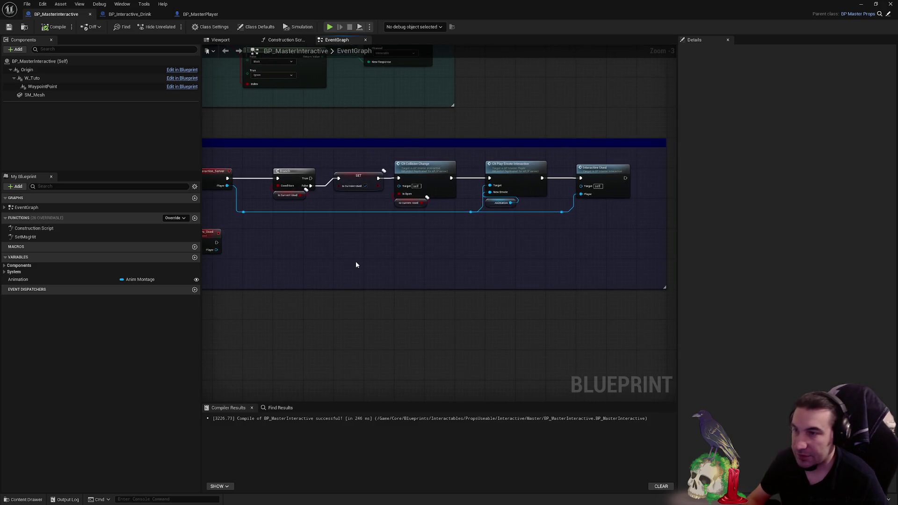
- Review the finished interaction chain, then switch to the BP_Interactive_Drink blueprint
drag(346, 254, 452, 257)
scroll(486, 256, up, 3)
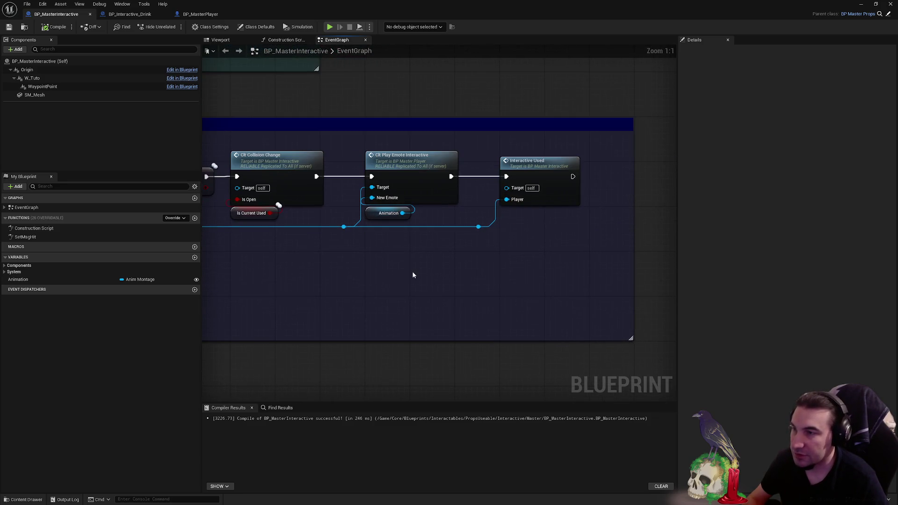
mouse_move(365, 286)
mouse_down()
mouse_move(481, 265)
mouse_move(312, 287)
mouse_move(327, 274)
mouse_move(397, 264)
mouse_up()
scroll(312, 286, down, 1)
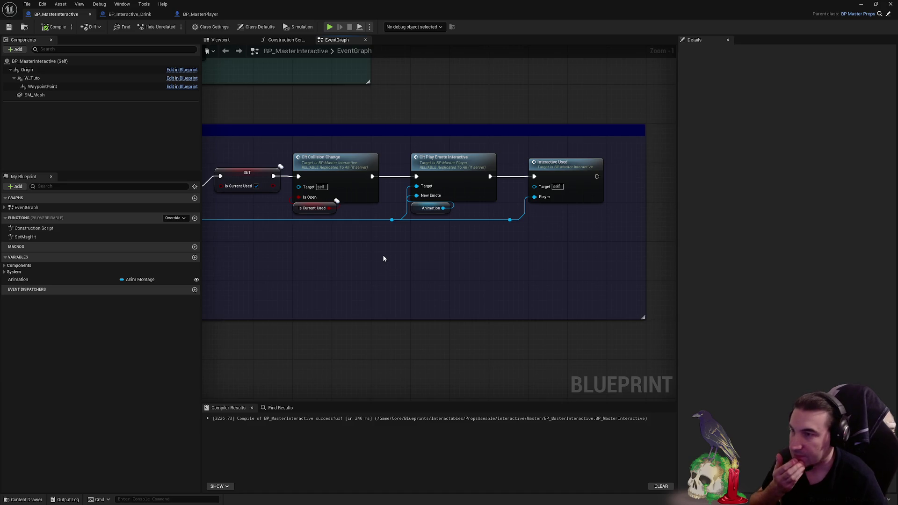
click(128, 16)
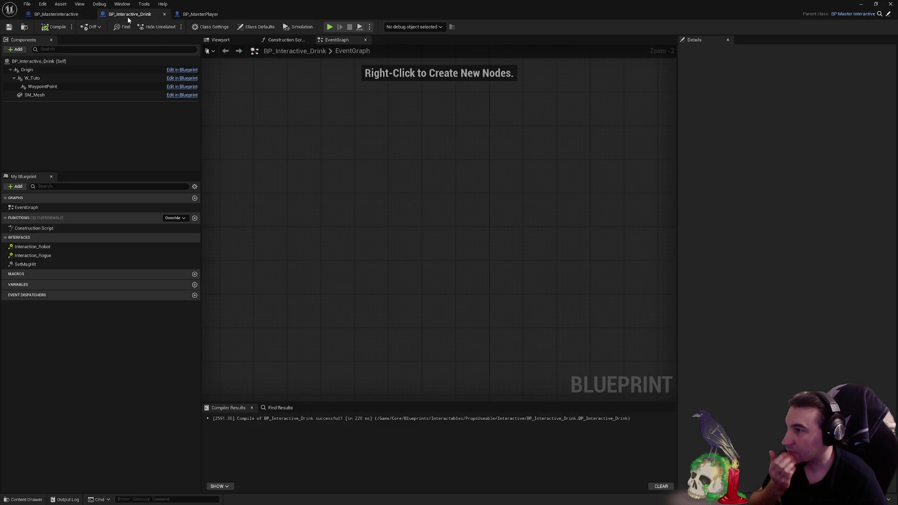
- Search 'interactive' in the graph and add an Interactive Used call node, then delete the wrong node
click(57, 14)
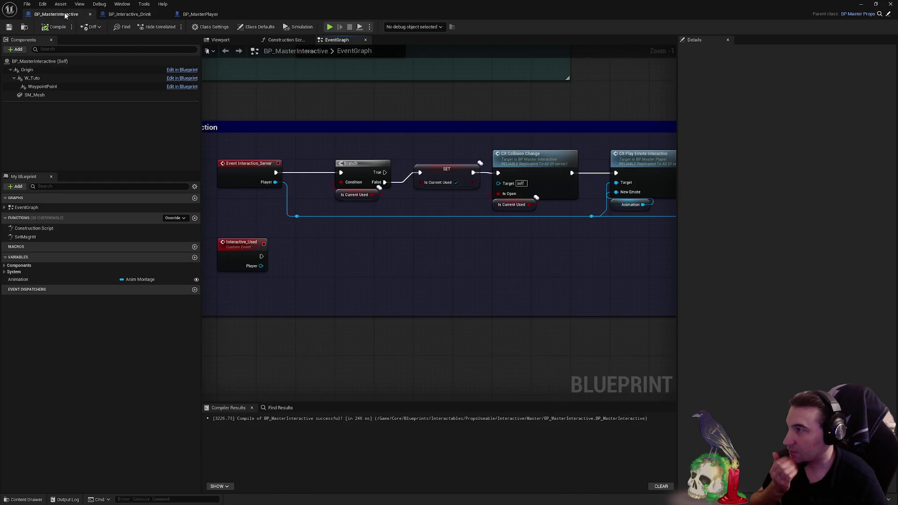
right_click(534, 261)
text(intre)
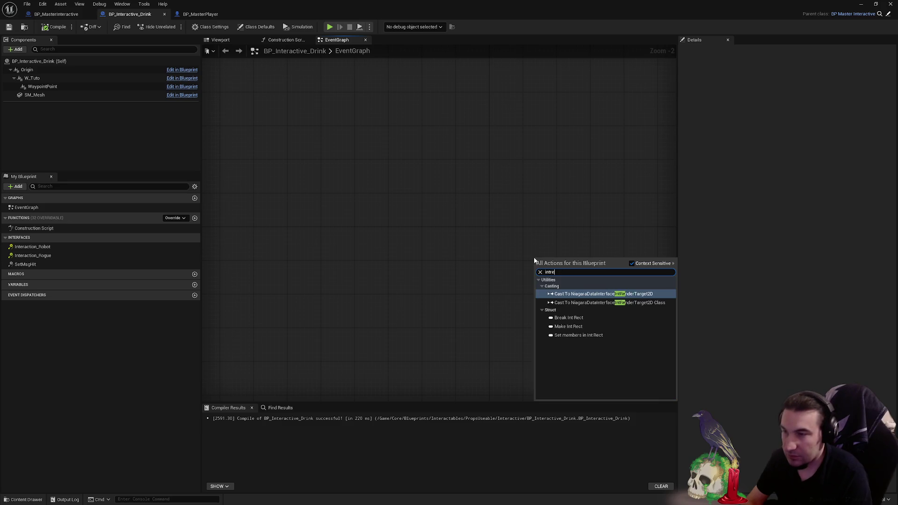
key(BackSpace)
key(BackSpace)
text(era)
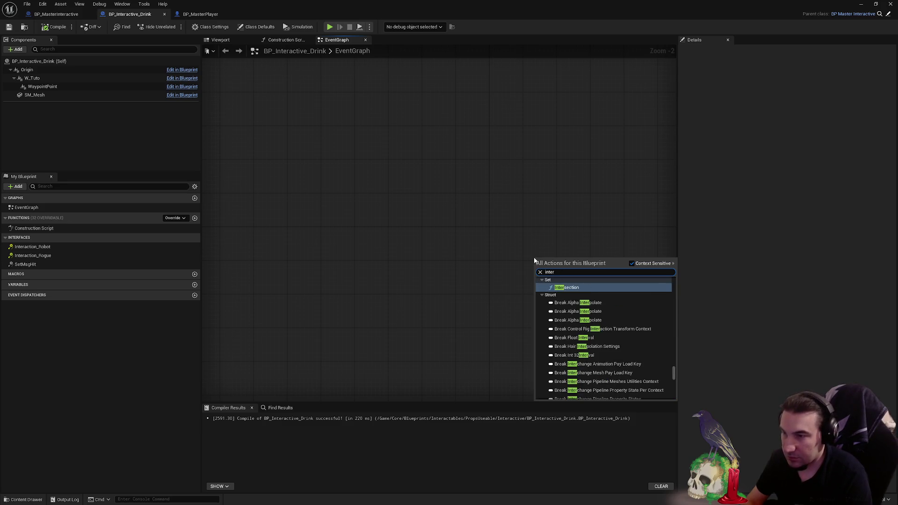
scroll(585, 299, up, 1)
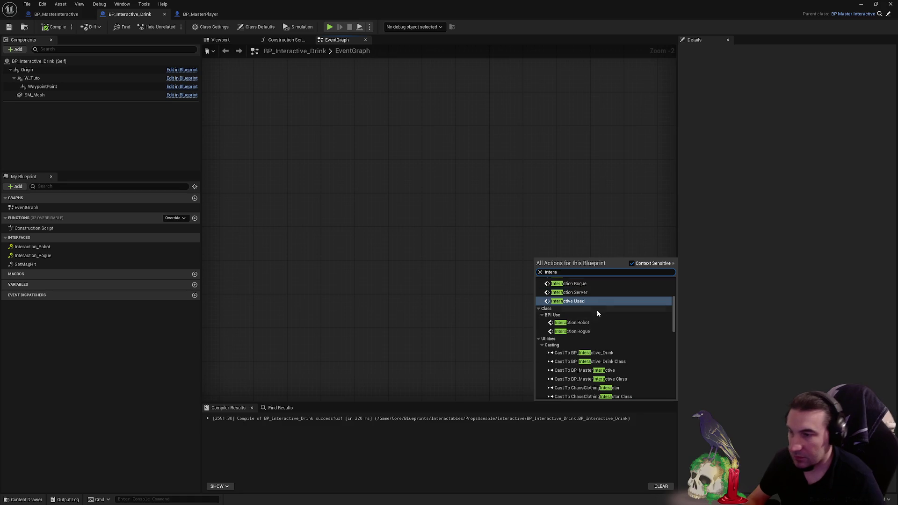
click(596, 302)
key(Delete)
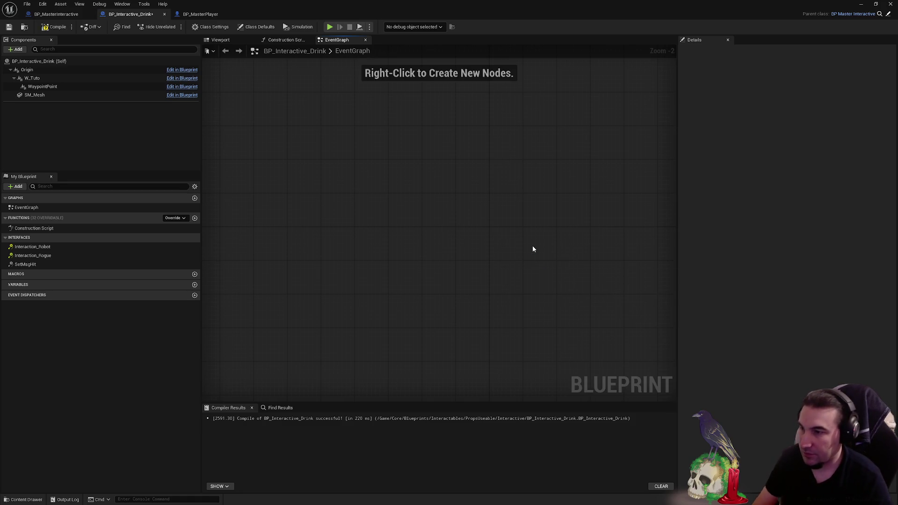
- Add the Event Interactive_Used event node to the Drink graph and compile BP_Interactive_Drink
right_click(533, 246)
text(interactiveuy)
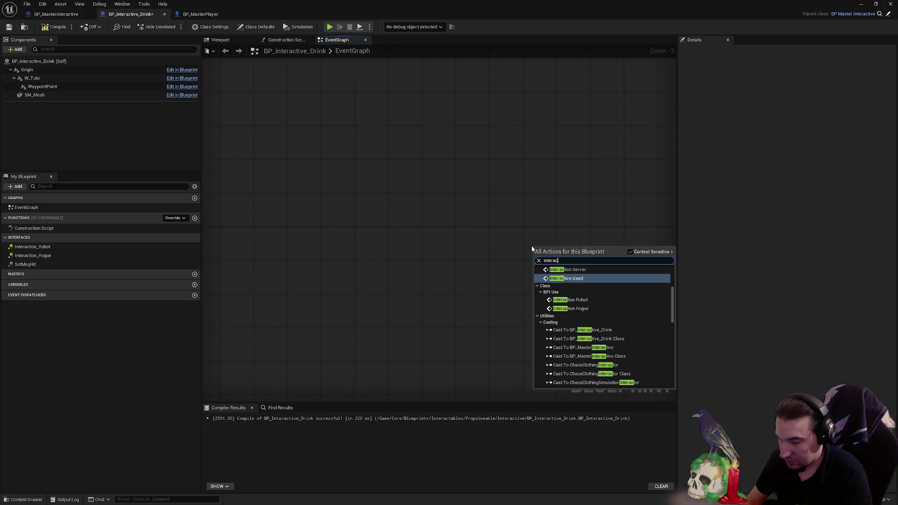
key(BackSpace)
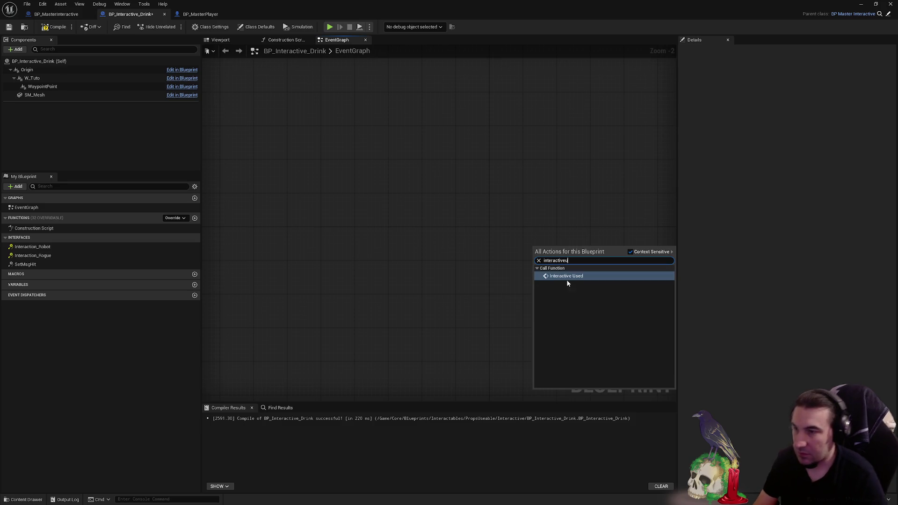
key(BackSpace)
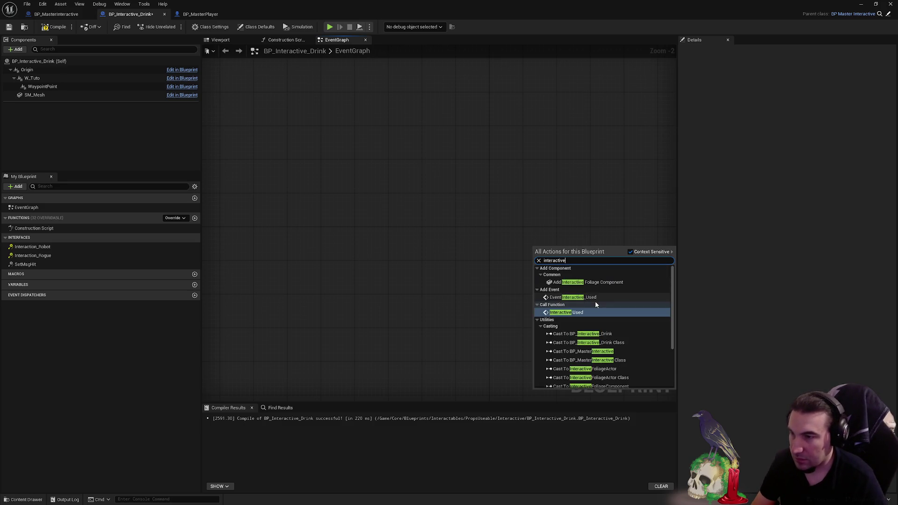
click(590, 298)
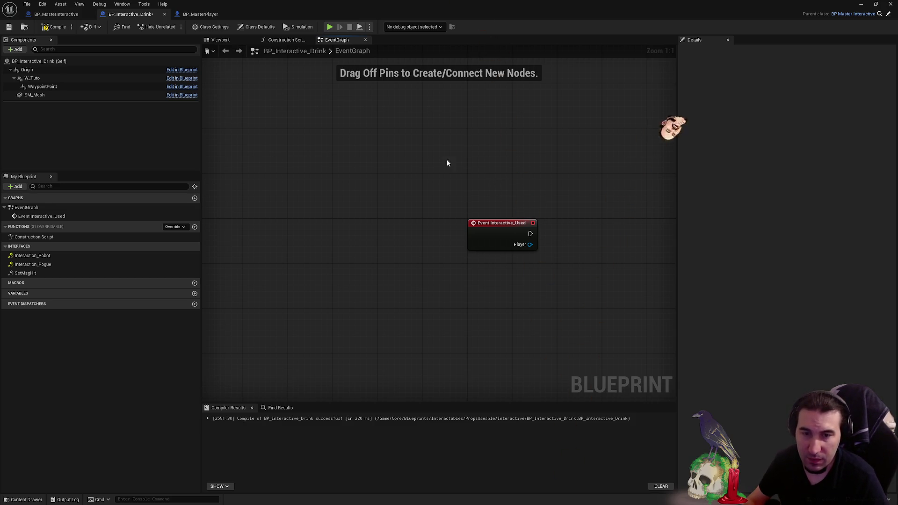
click(56, 27)
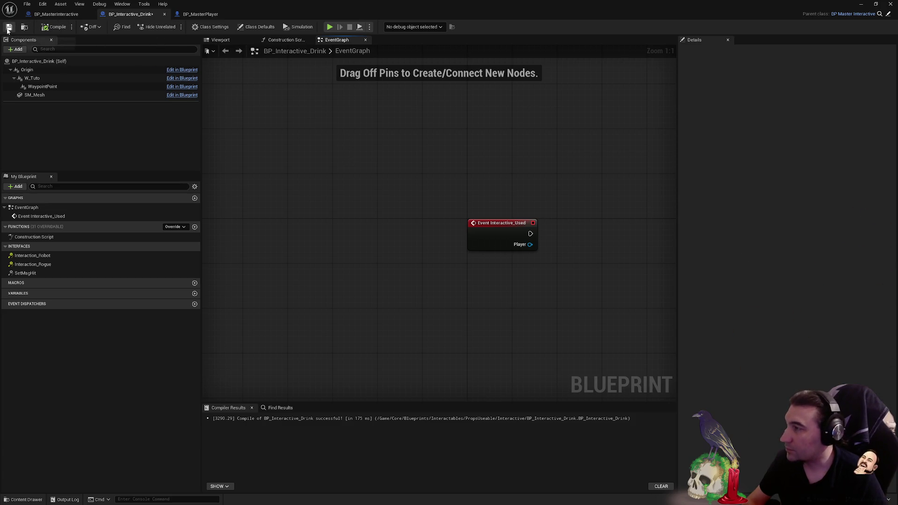
- Save the Drink blueprint, then set BP_MasterInteractive's Interactive_Used event to replicate as Multicast and compile
click(9, 27)
click(56, 14)
click(265, 264)
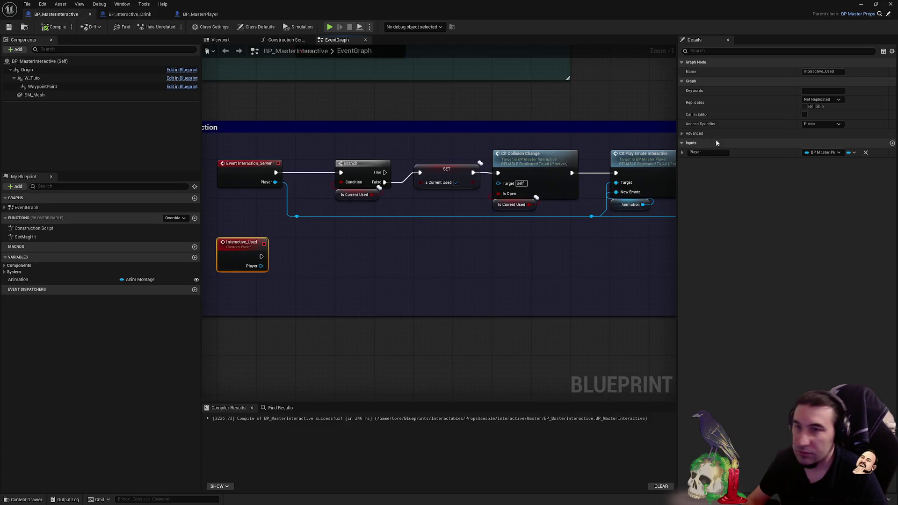
click(829, 100)
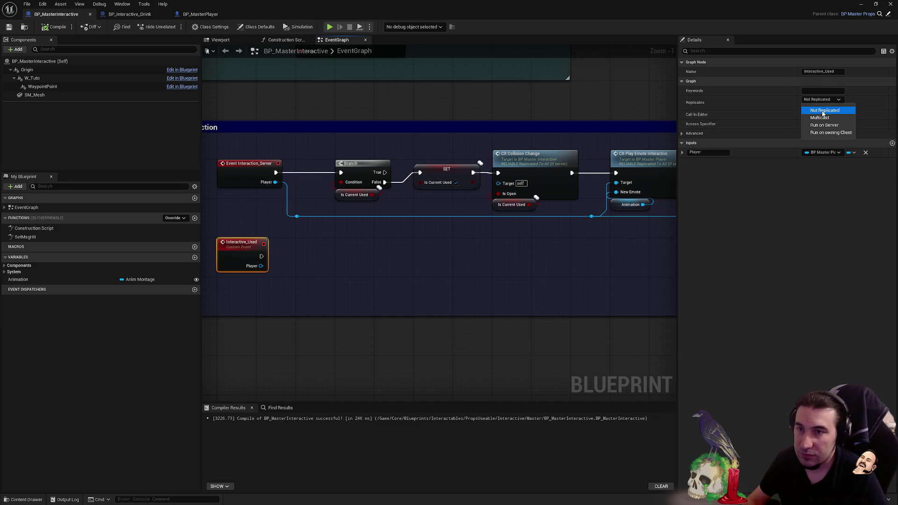
click(828, 118)
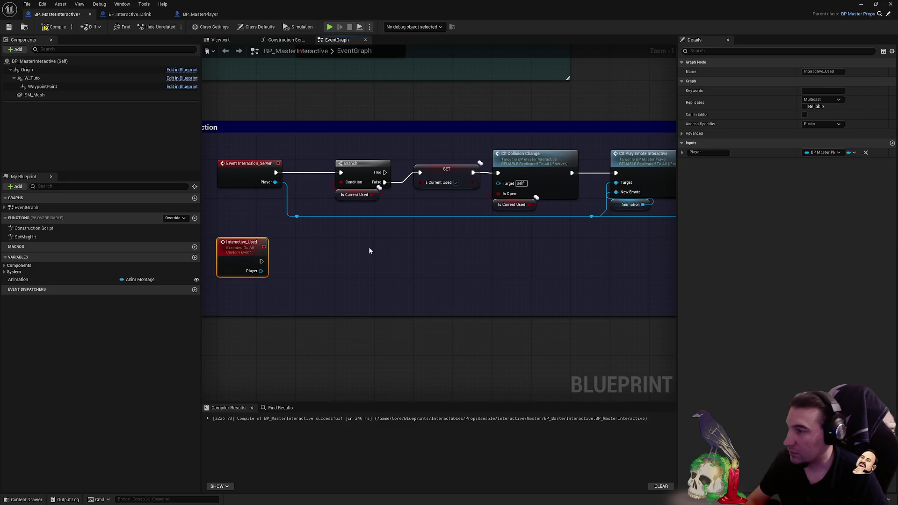
click(361, 258)
click(55, 27)
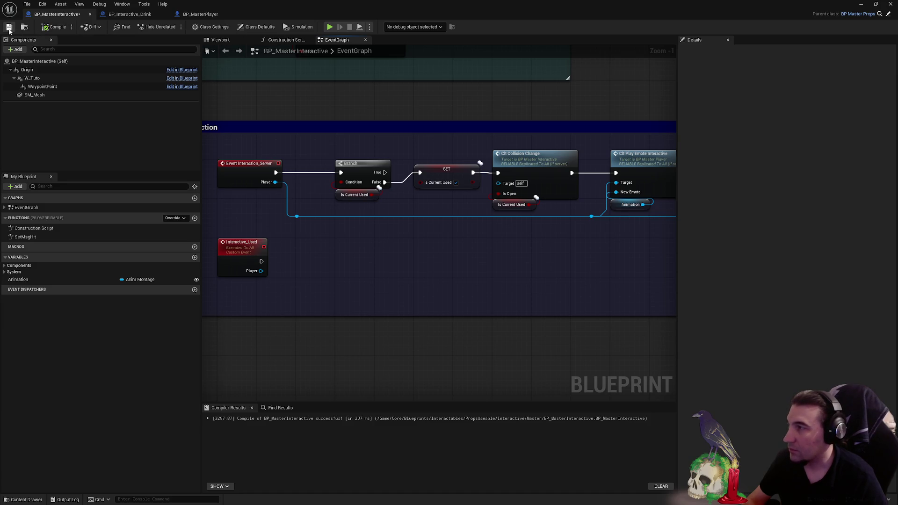
- Align the Interactive Used call node, save BP_MasterInteractive and return to BP_Interactive_Drink
mouse_move(594, 236)
mouse_down()
mouse_move(464, 243)
mouse_move(447, 254)
mouse_up()
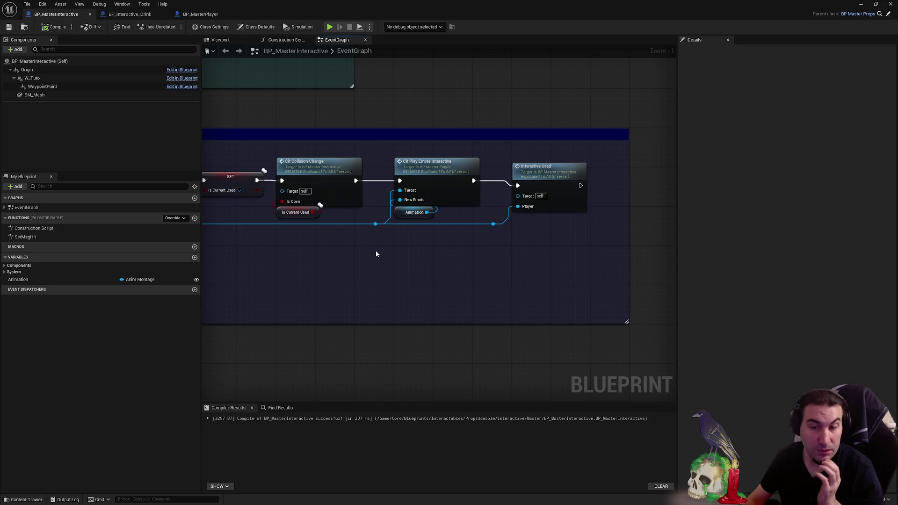
key(super)
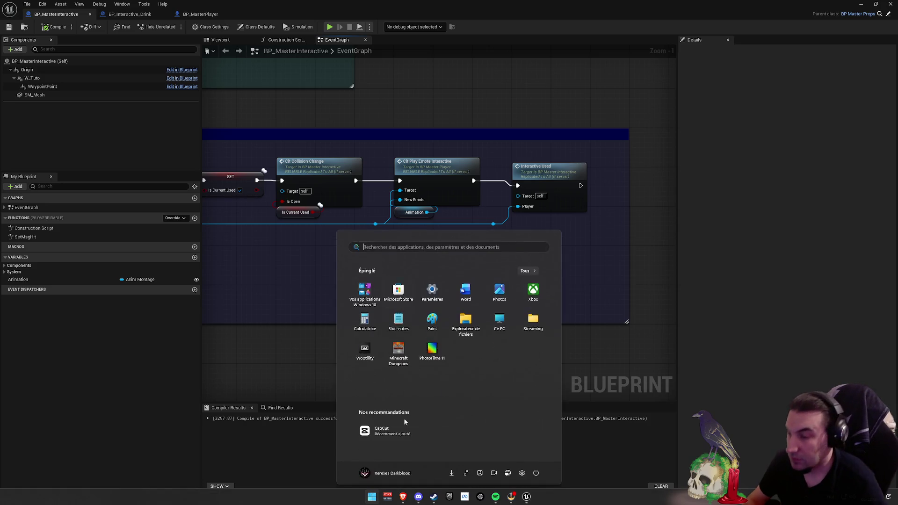
click(549, 209)
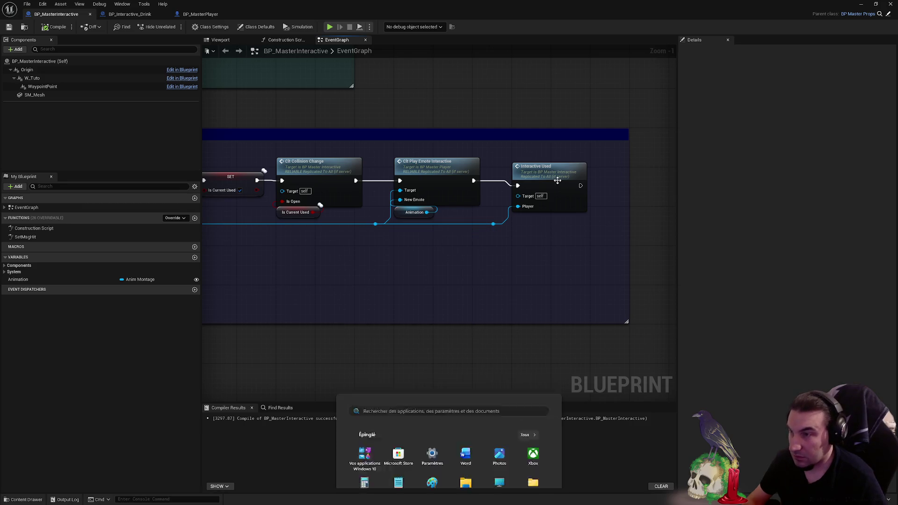
drag(548, 182, 547, 178)
click(395, 274)
drag(395, 274, 474, 246)
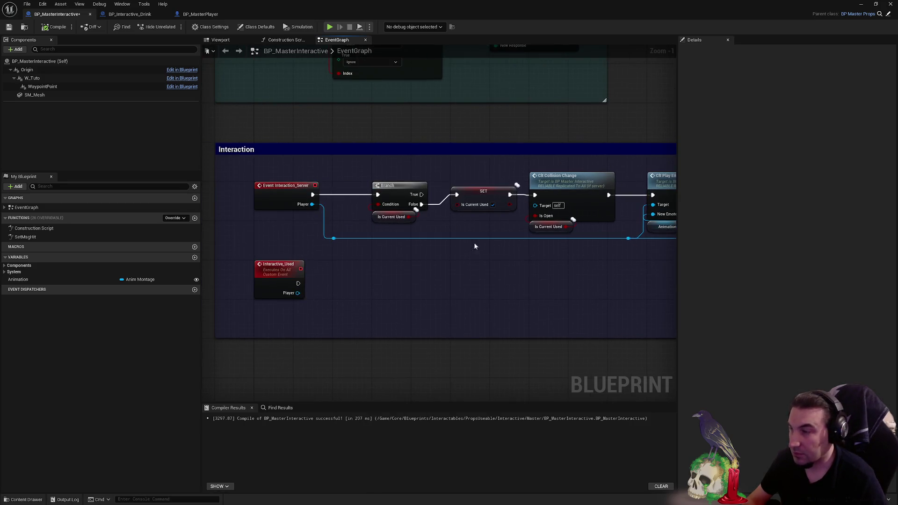
click(9, 28)
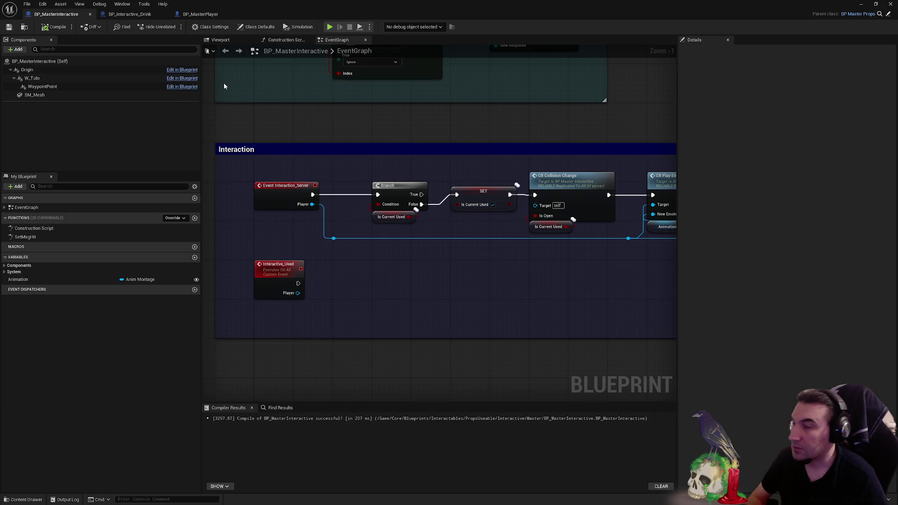
click(129, 14)
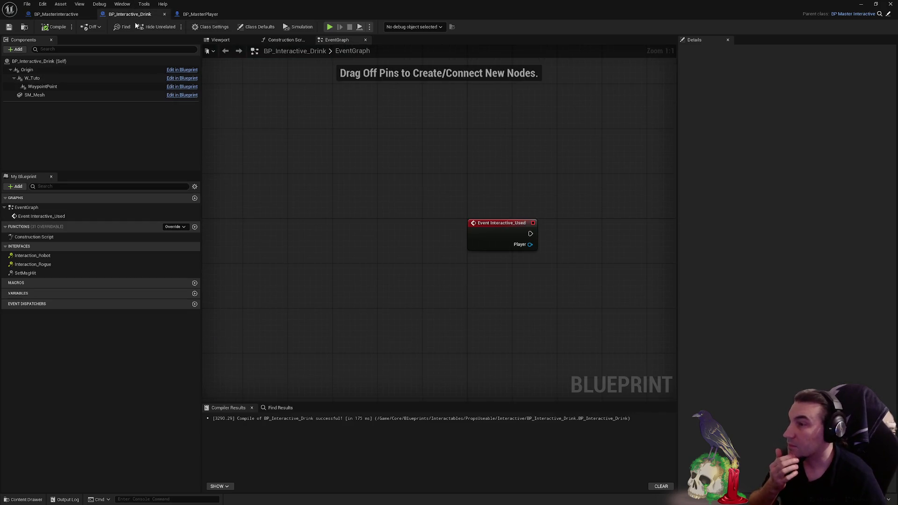
- Add an SM_Mesh reference feeding an Attach Component To Component node
drag(361, 129, 172, 114)
mouse_move(47, 94)
mouse_down()
mouse_move(209, 174)
mouse_move(294, 263)
mouse_up()
click(343, 245)
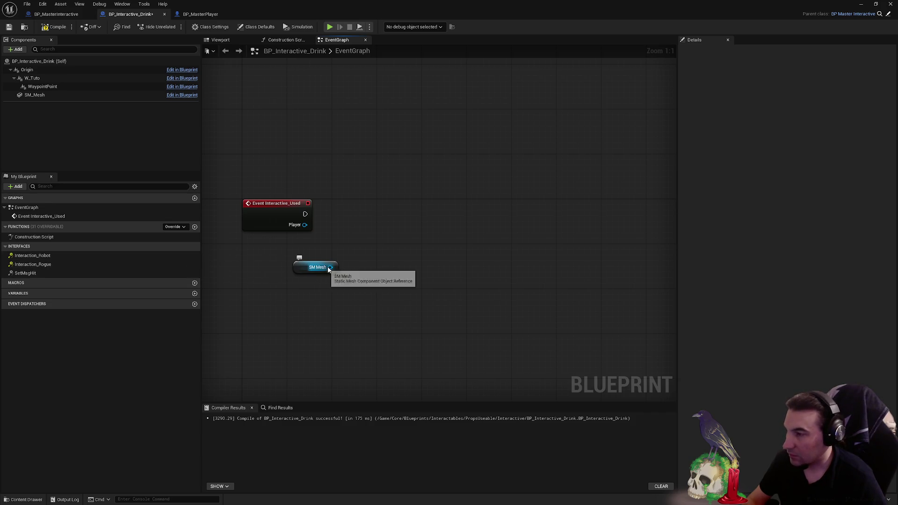
drag(330, 268, 396, 270)
text(attach com)
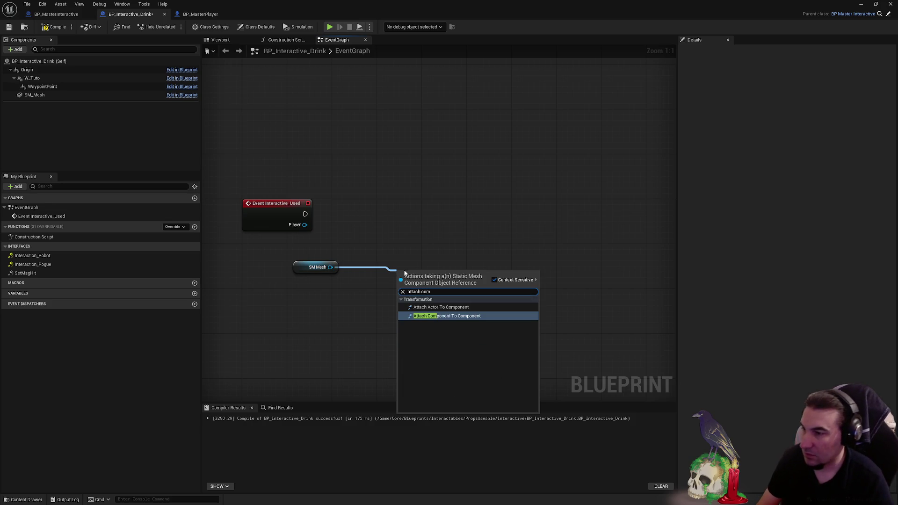
click(442, 317)
drag(415, 252, 397, 212)
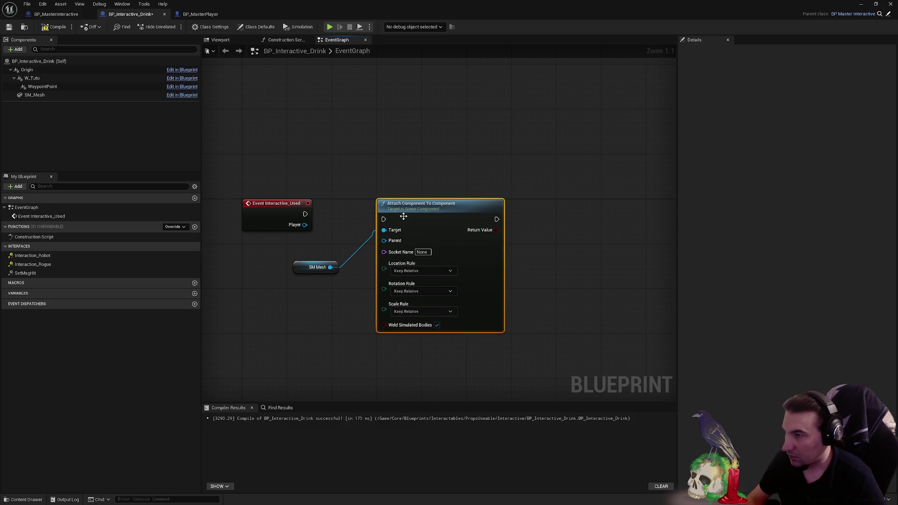
- Duplicate the SM Mesh and Attach nodes and set both Location and Rotation Rules to Snap to Target
drag(290, 282, 312, 153)
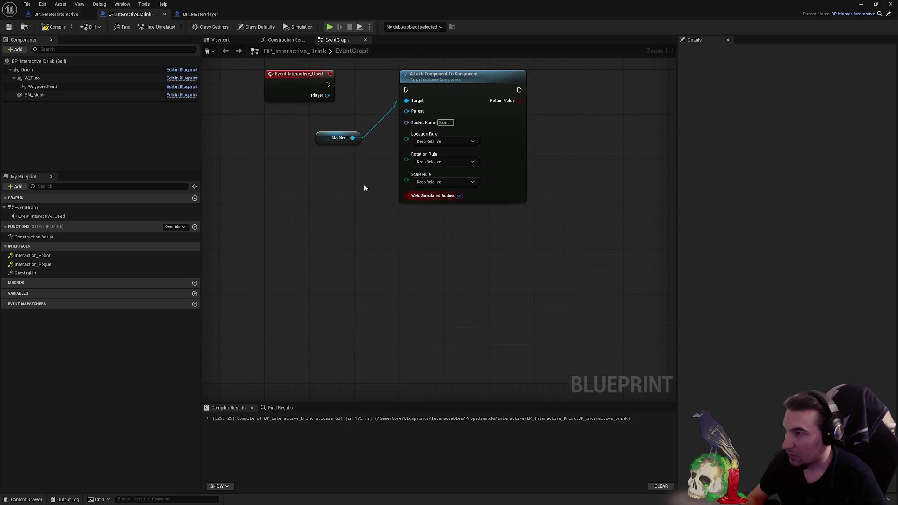
ctrl+click(337, 137)
key(ctrl+c)
key(ctrl+v)
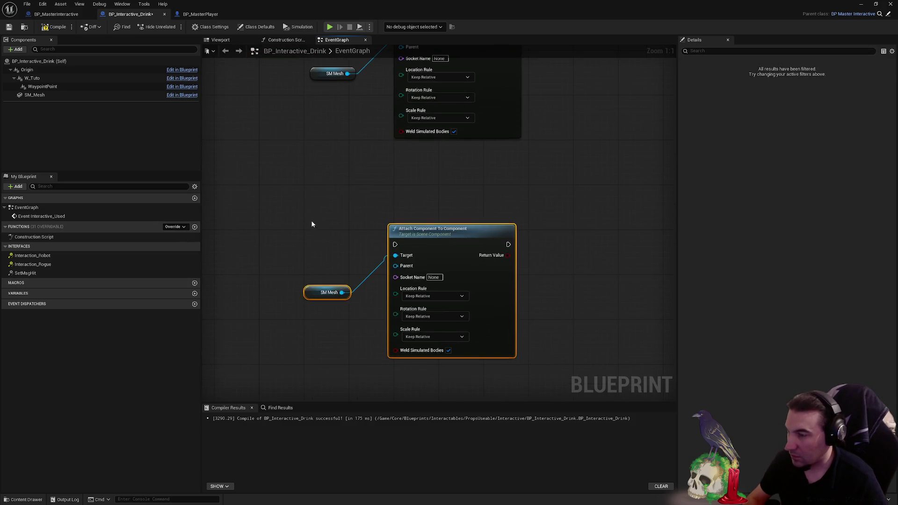
click(310, 220)
click(439, 297)
click(439, 320)
click(438, 316)
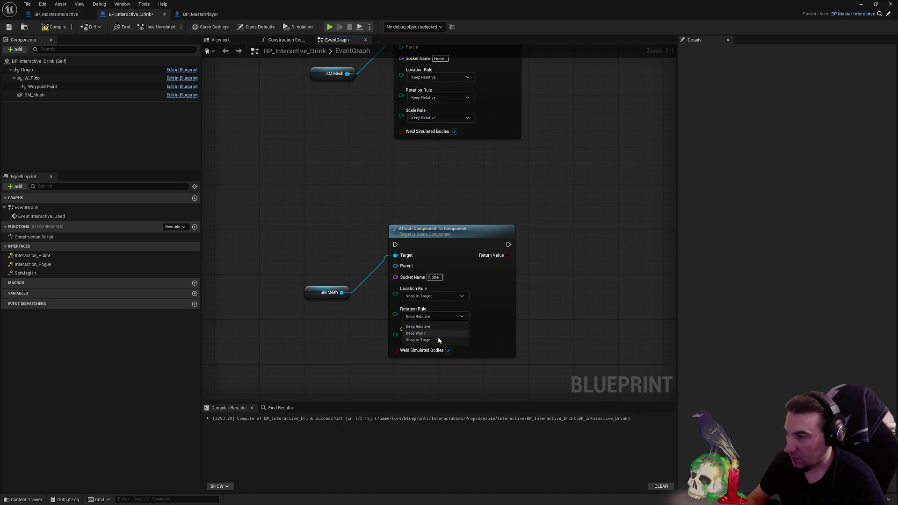
click(437, 339)
click(421, 182)
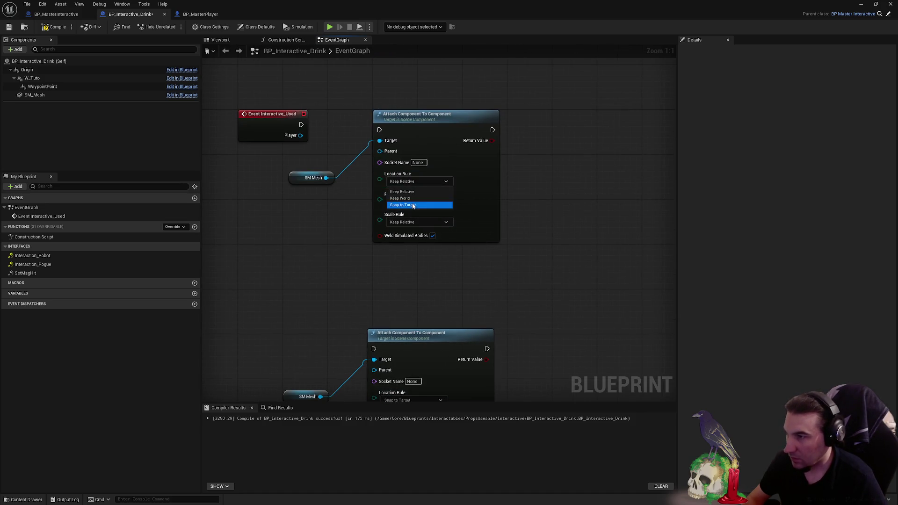
click(416, 223)
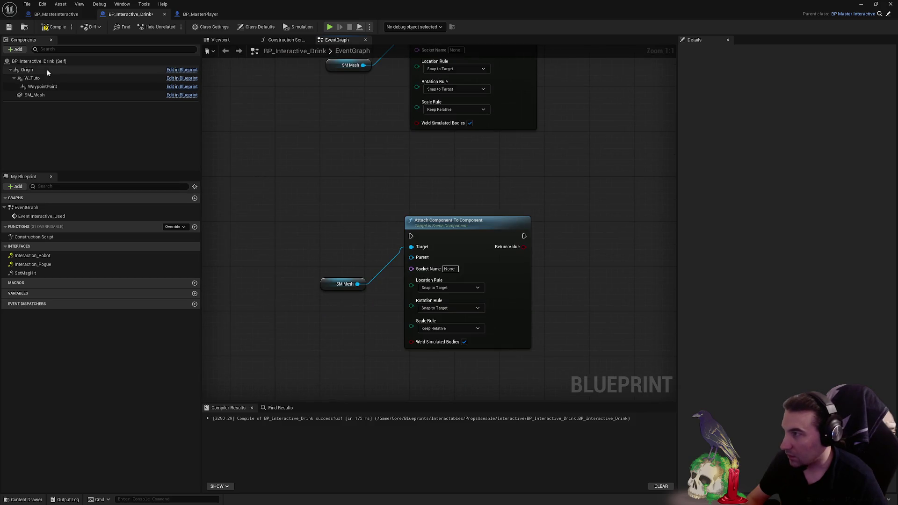
- Make Origin the copy's Parent and run the Attach node from Event Interactive_Used
drag(47, 69, 412, 258)
mouse_move(330, 255)
mouse_down()
mouse_move(335, 290)
mouse_move(326, 300)
mouse_up()
click(349, 176)
drag(349, 176, 338, 325)
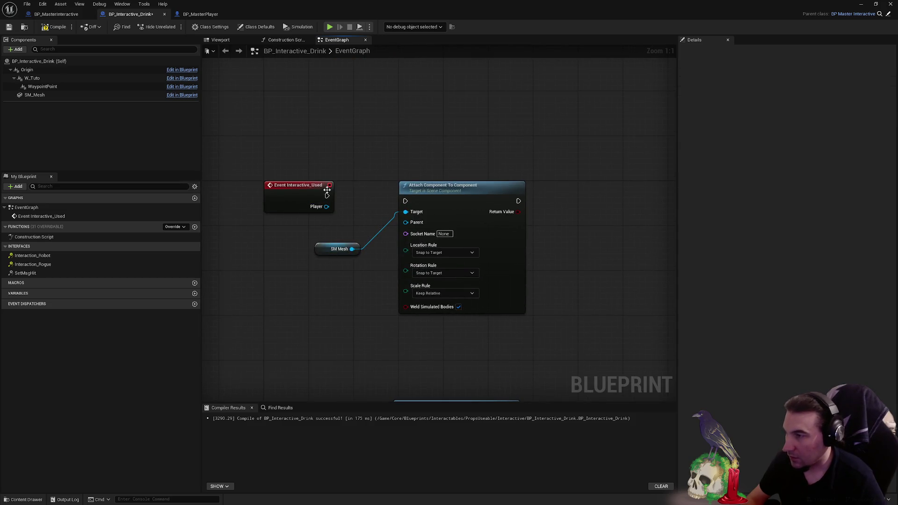
mouse_move(327, 196)
mouse_down()
mouse_move(405, 201)
mouse_move(422, 192)
mouse_up()
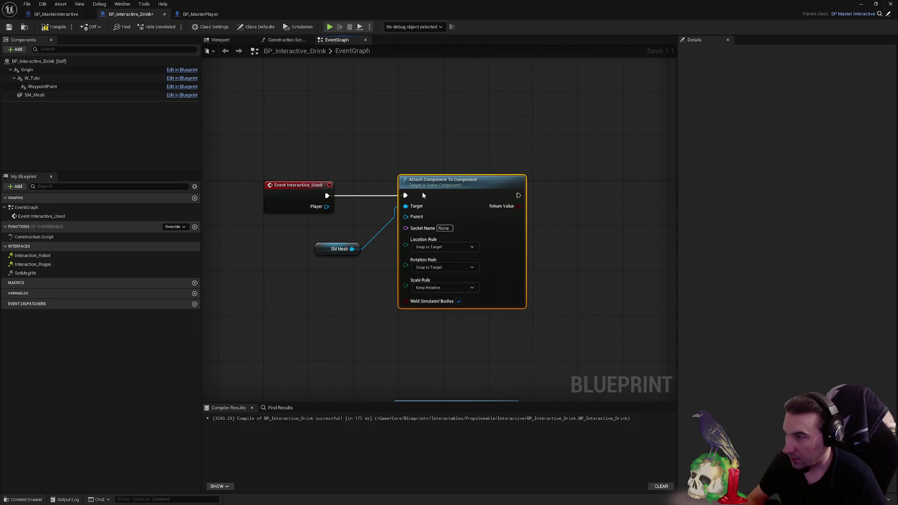
mouse_move(322, 250)
mouse_down()
mouse_move(341, 238)
mouse_move(272, 224)
mouse_up()
click(313, 262)
mouse_move(326, 206)
mouse_down()
mouse_move(344, 250)
mouse_move(414, 217)
mouse_move(339, 261)
mouse_up()
- Add a 'get mesh' Mesh getter from Player as the Attach node's Parent and tidy the getter nodes
text(get mesh)
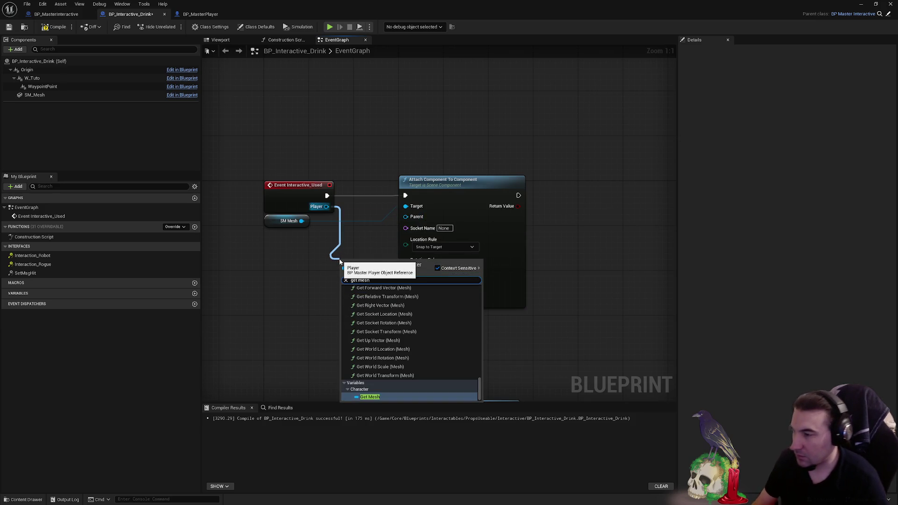
key(Return)
drag(436, 194, 479, 195)
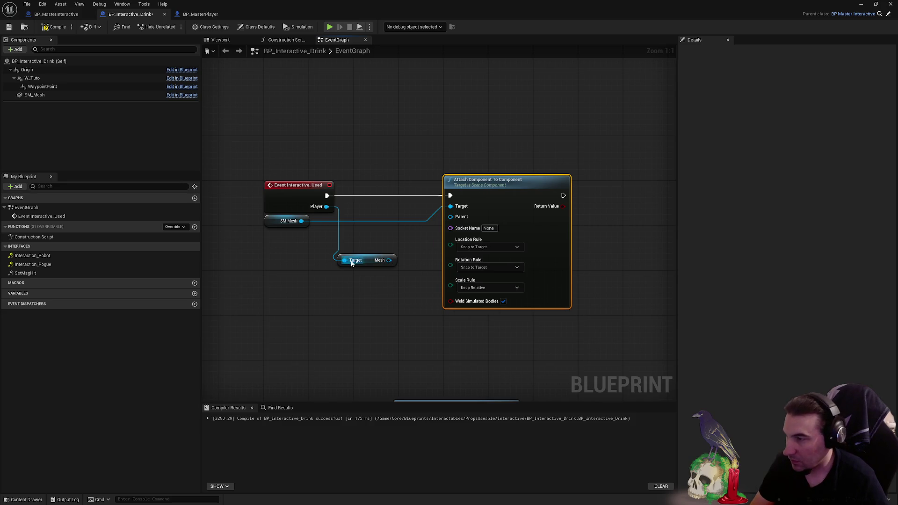
mouse_move(352, 264)
mouse_down()
mouse_move(369, 218)
mouse_move(457, 218)
mouse_up()
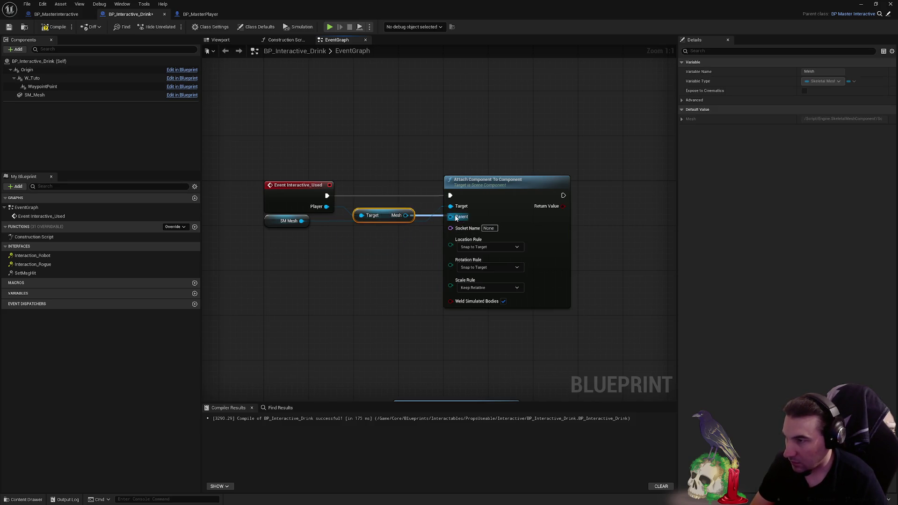
drag(379, 216, 379, 210)
click(397, 252)
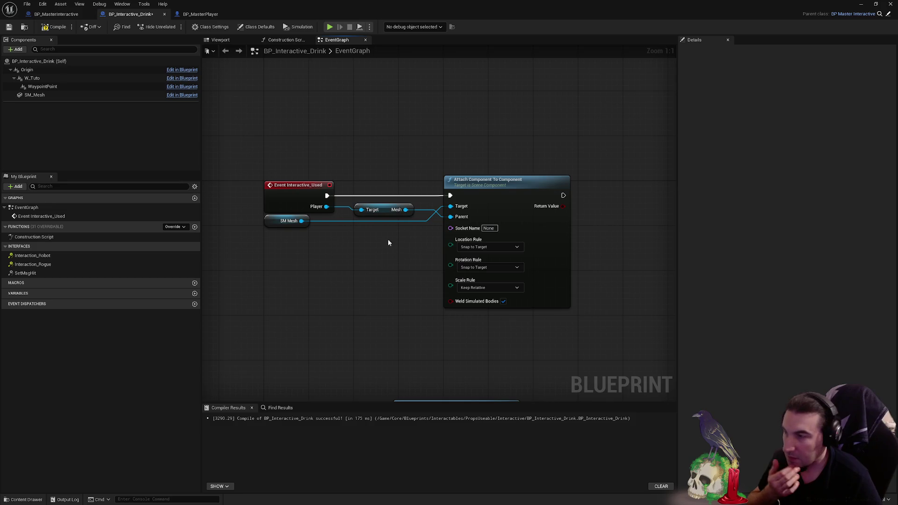
mouse_move(268, 225)
mouse_down()
mouse_move(361, 227)
mouse_move(364, 216)
mouse_up()
drag(377, 221, 369, 222)
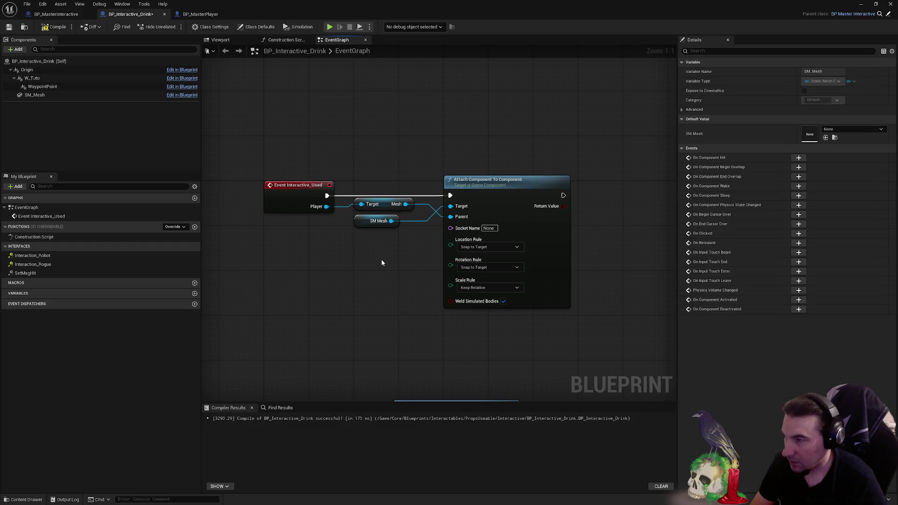
click(383, 253)
drag(383, 252, 356, 194)
key(ctrl+z)
key(ctrl+z)
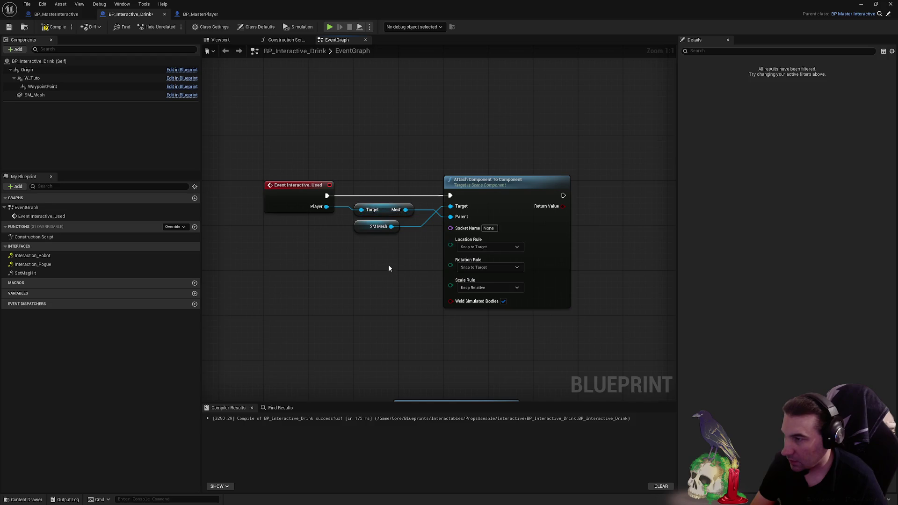
- Add Get Item Equipped Current from Player, convert it to a validated get, and place it beside Attach
click(374, 223)
click(418, 246)
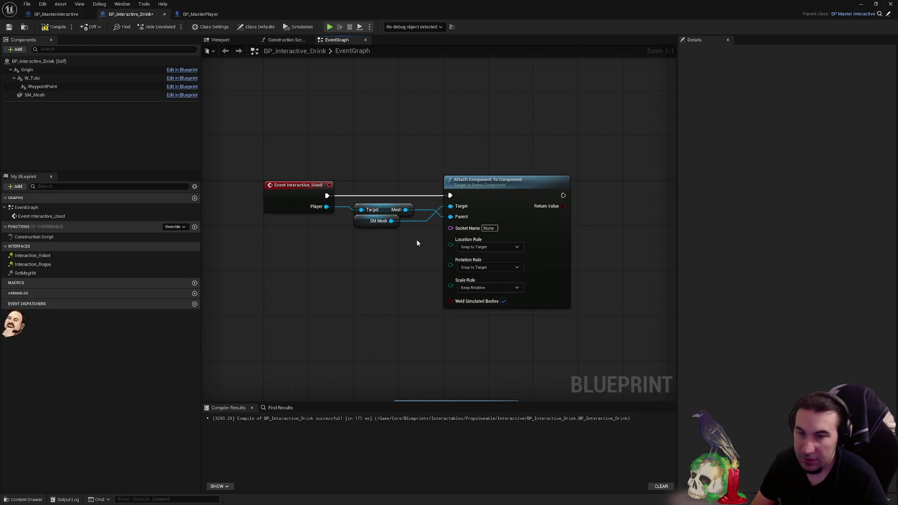
right_click(363, 157)
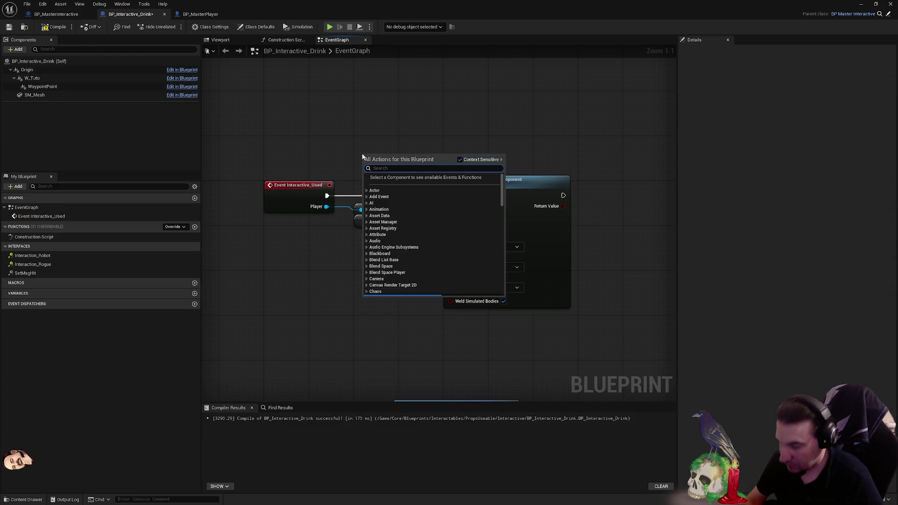
drag(327, 206, 323, 260)
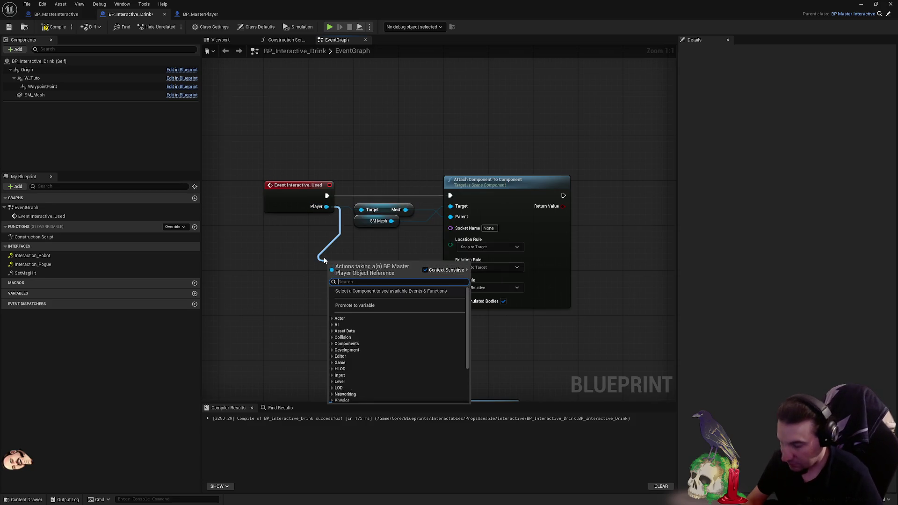
text(itemequi)
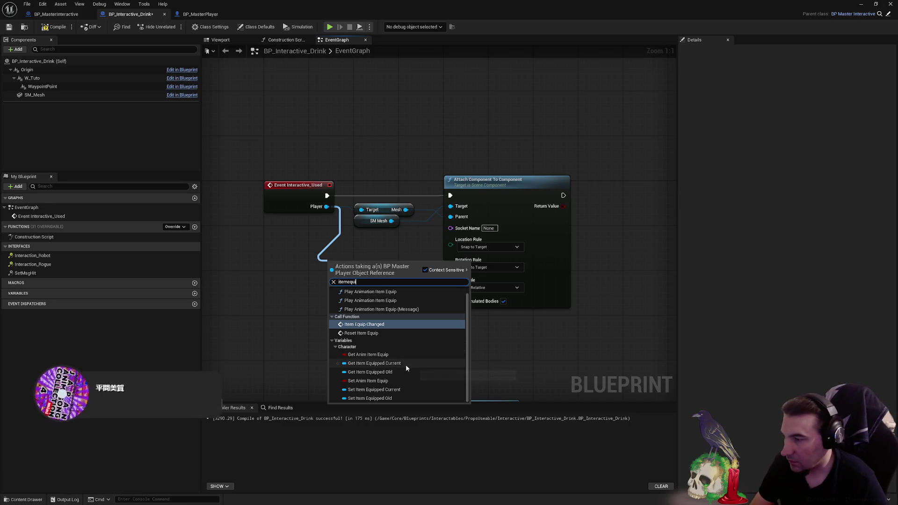
click(405, 363)
right_click(380, 268)
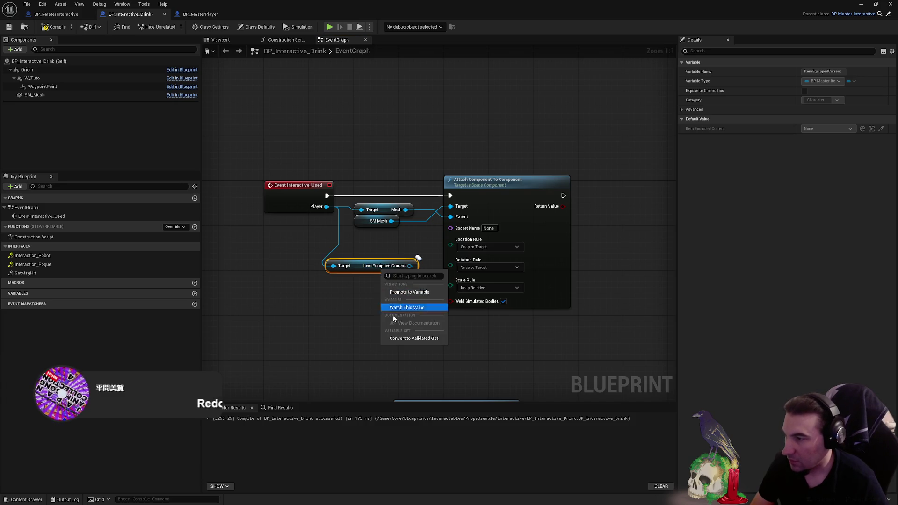
click(412, 339)
mouse_move(369, 273)
mouse_down()
mouse_move(631, 213)
mouse_move(625, 194)
mouse_move(563, 195)
mouse_up()
- Chain the check after Attach and run Set Visibility on the item's Static Mesh Component when Is Valid
drag(516, 248, 557, 251)
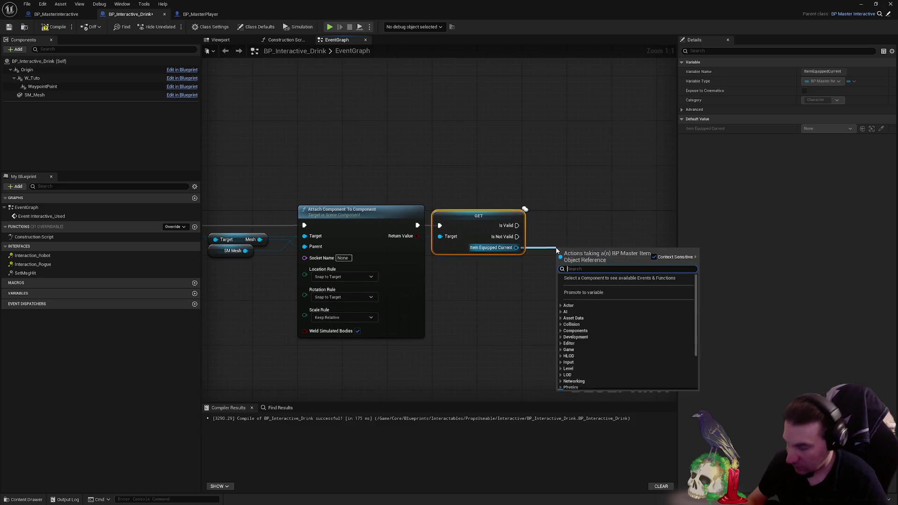
text(visib)
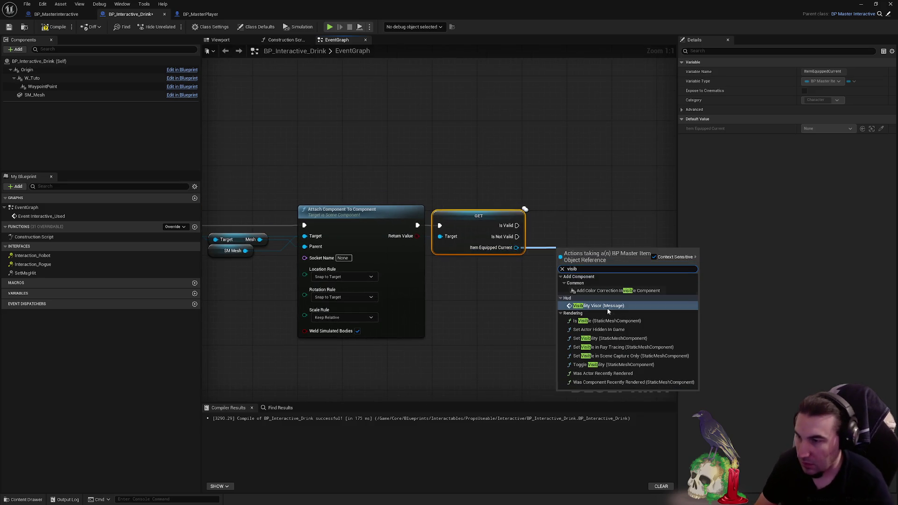
click(631, 339)
mouse_move(627, 302)
mouse_down()
mouse_move(542, 332)
mouse_move(599, 326)
mouse_up()
click(478, 306)
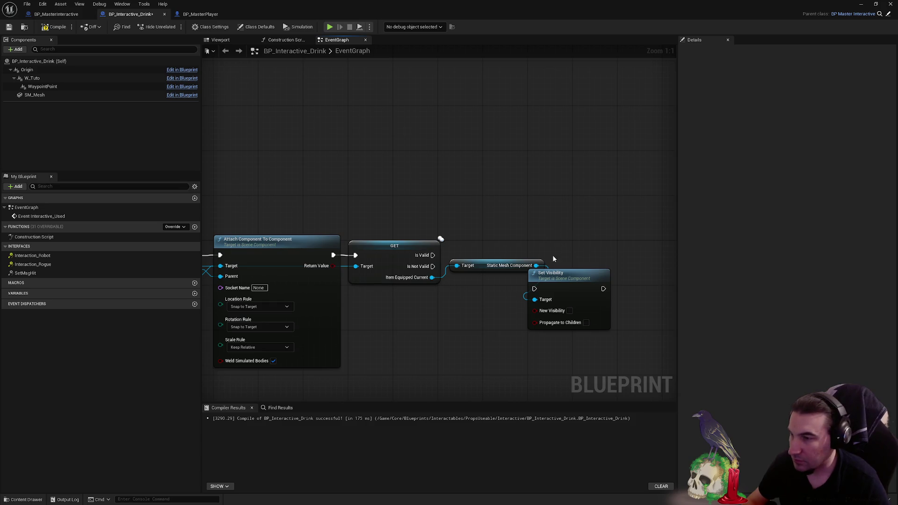
drag(557, 274, 624, 251)
drag(408, 248, 452, 249)
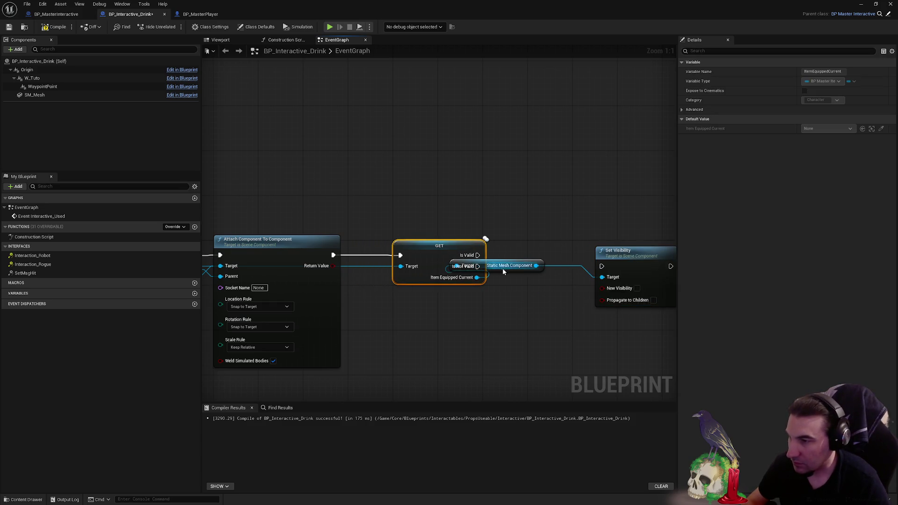
mouse_move(501, 269)
mouse_down()
mouse_move(449, 319)
mouse_move(445, 296)
mouse_up()
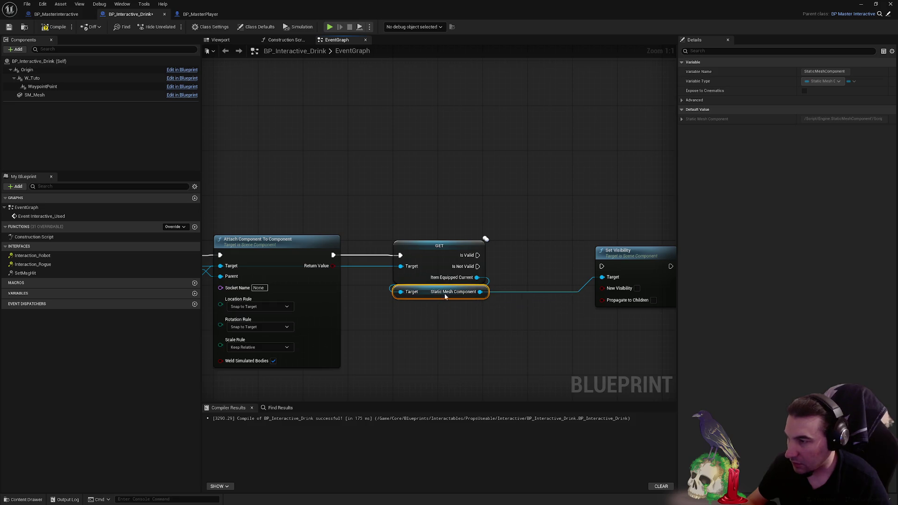
mouse_move(477, 255)
mouse_down()
mouse_move(603, 262)
mouse_move(567, 255)
mouse_up()
scroll(565, 239, down, 2)
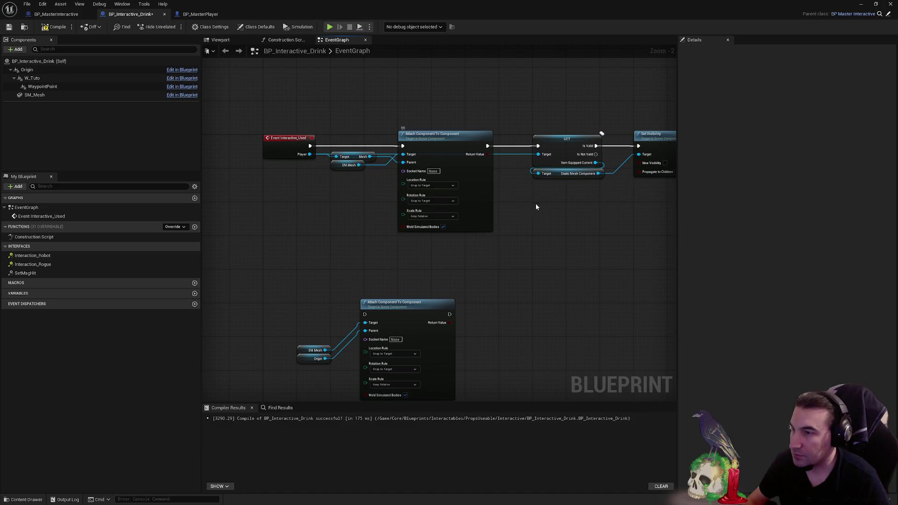
right_click(455, 256)
- Add a Set Relative Location And Rotation node for SM Mesh via a 'set relative c' search
text(se)
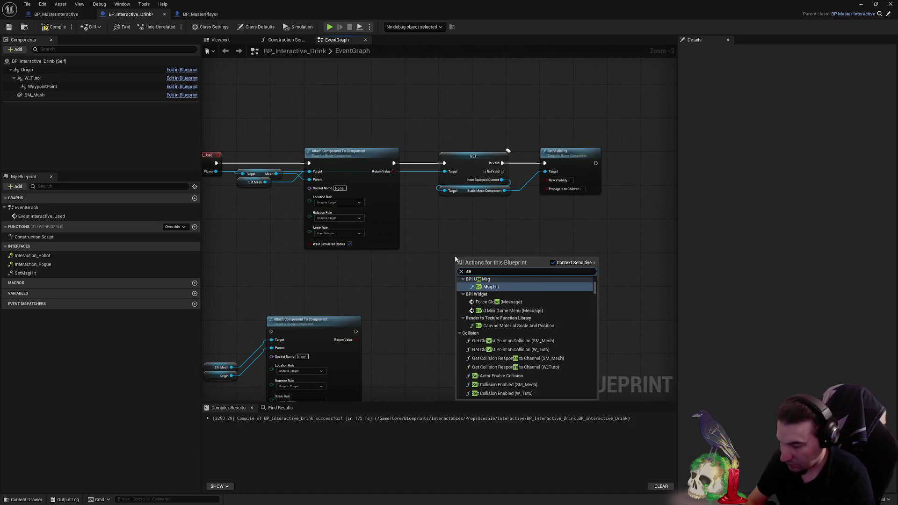
text(t relatie)
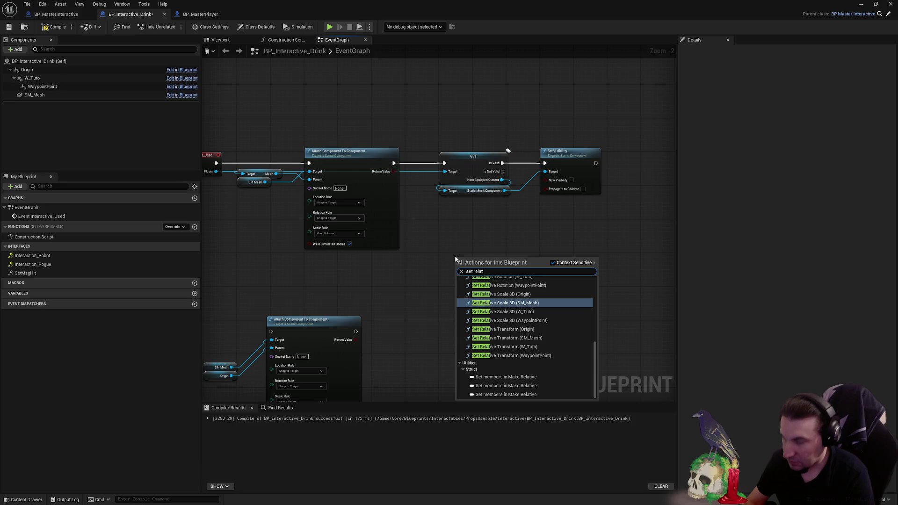
key(BackSpace)
text(ve c)
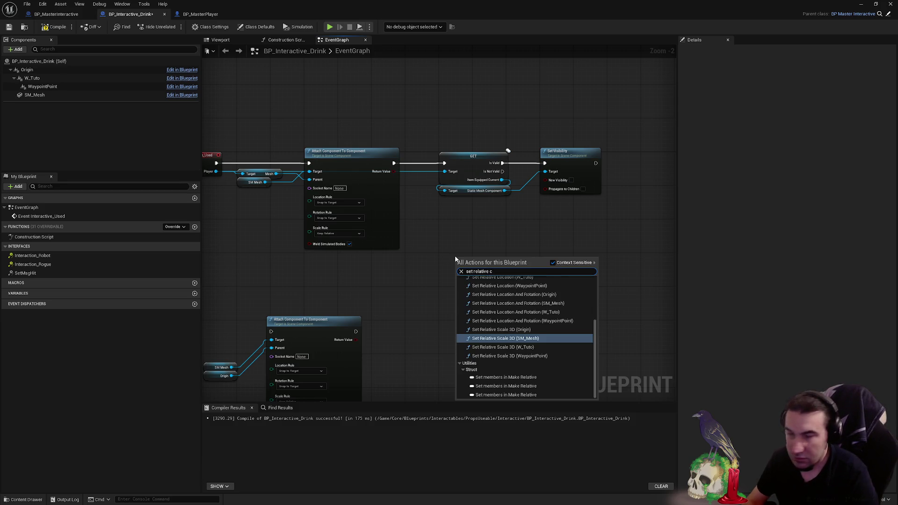
scroll(548, 322, up, 3)
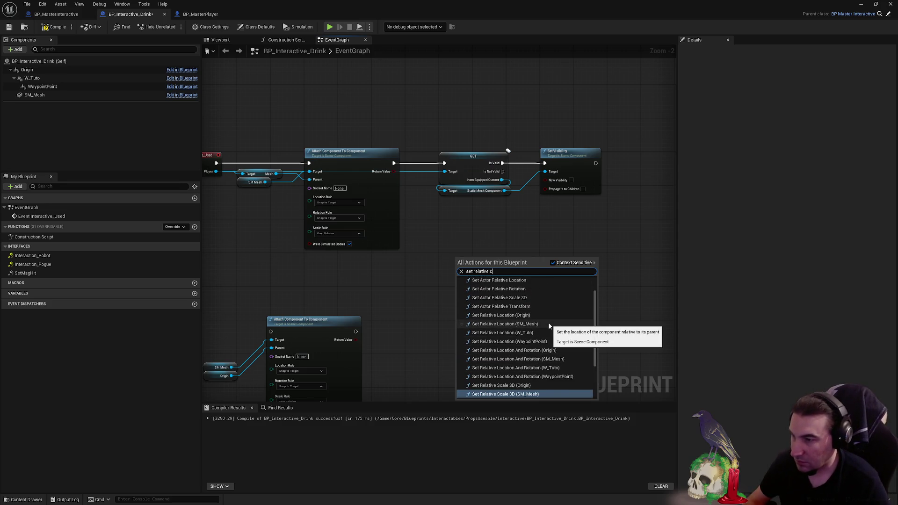
scroll(548, 323, up, 2)
scroll(546, 327, down, 2)
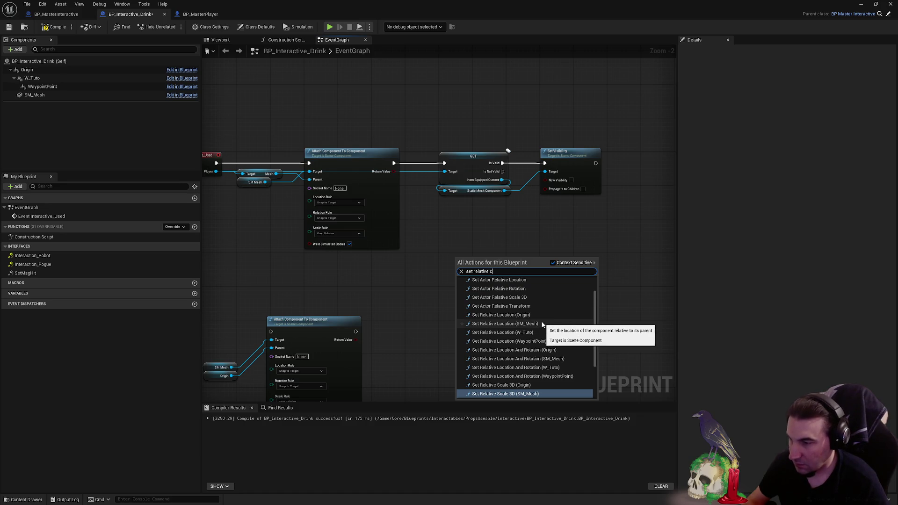
click(552, 359)
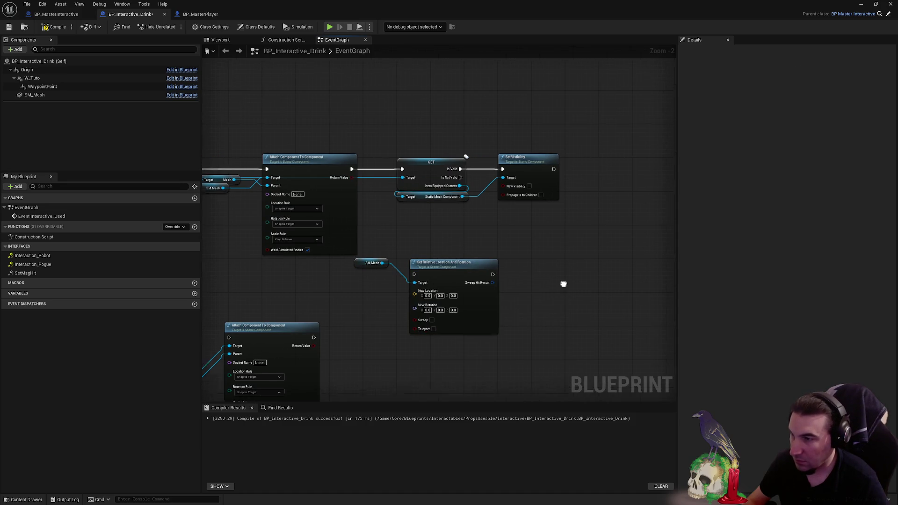
- Slot Set Relative Location And Rotation between Attach and GET, shifting GET and Set Visibility right
drag(427, 154, 577, 232)
drag(412, 178, 579, 182)
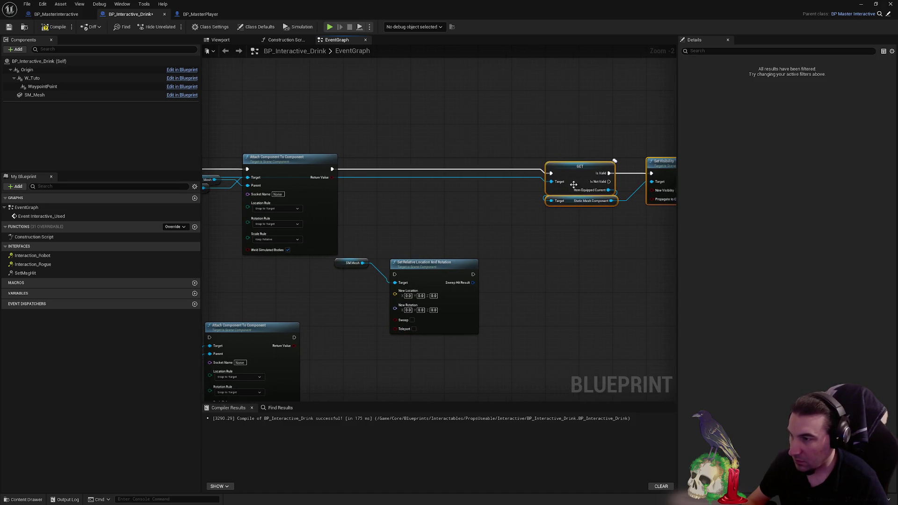
mouse_move(348, 268)
mouse_down()
mouse_move(366, 214)
mouse_move(358, 194)
mouse_up()
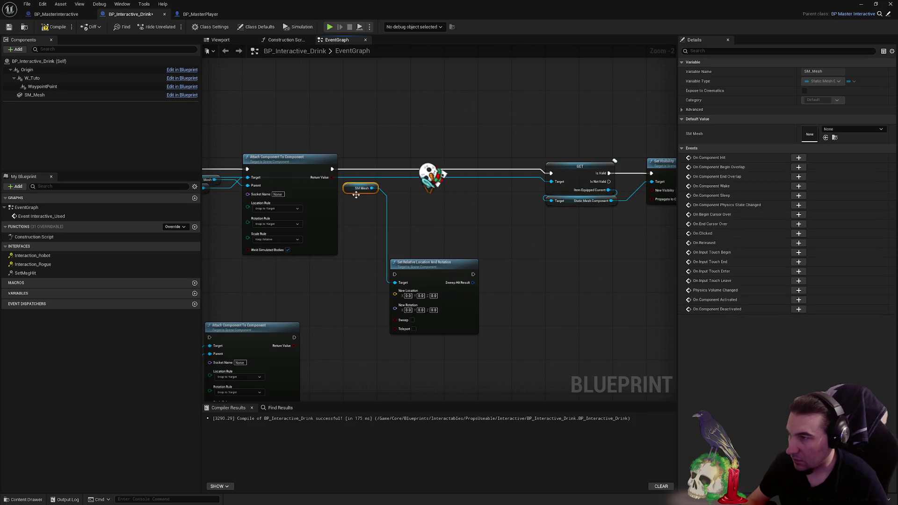
drag(419, 264, 438, 167)
scroll(370, 152, up, 2)
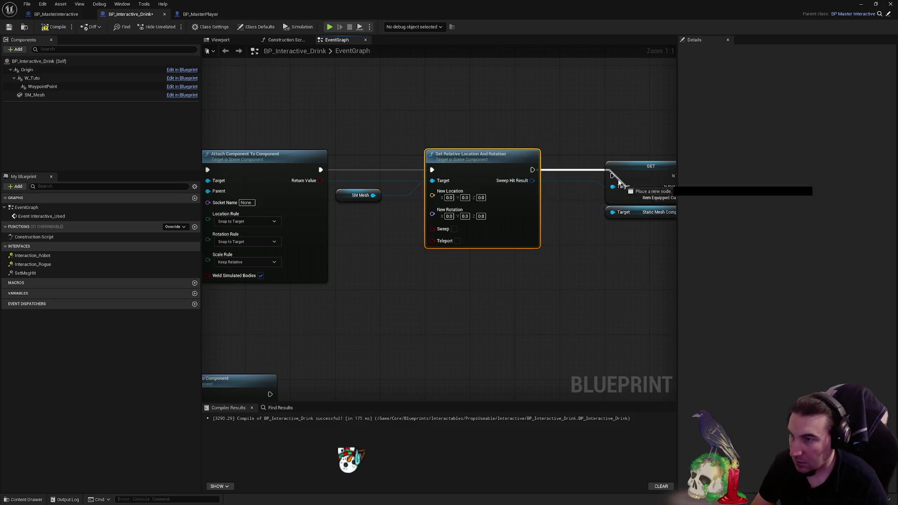
drag(617, 175, 467, 207)
key(q)
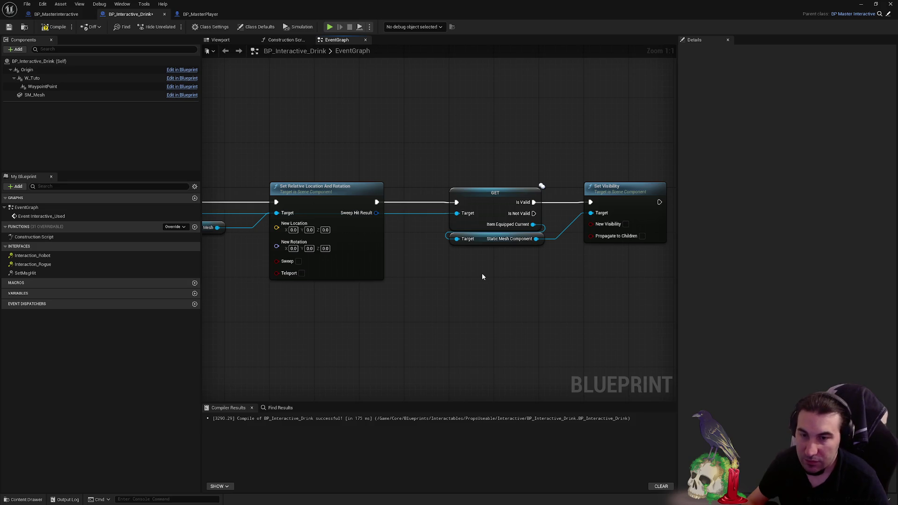
- Compile and save BP_Interactive_Drink, then shrink the blueprint editor to show the level
drag(482, 273, 533, 289)
mouse_move(487, 306)
mouse_down()
mouse_move(505, 286)
mouse_move(670, 282)
mouse_up()
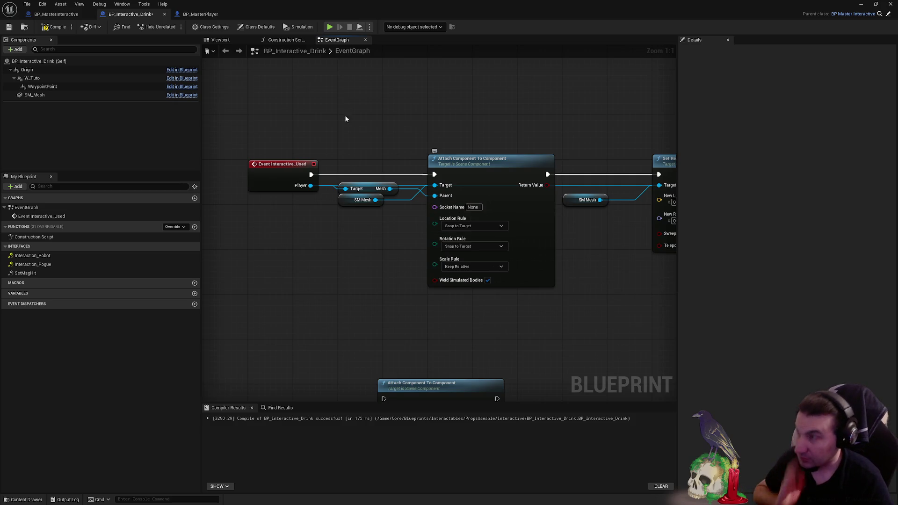
click(55, 26)
click(5, 28)
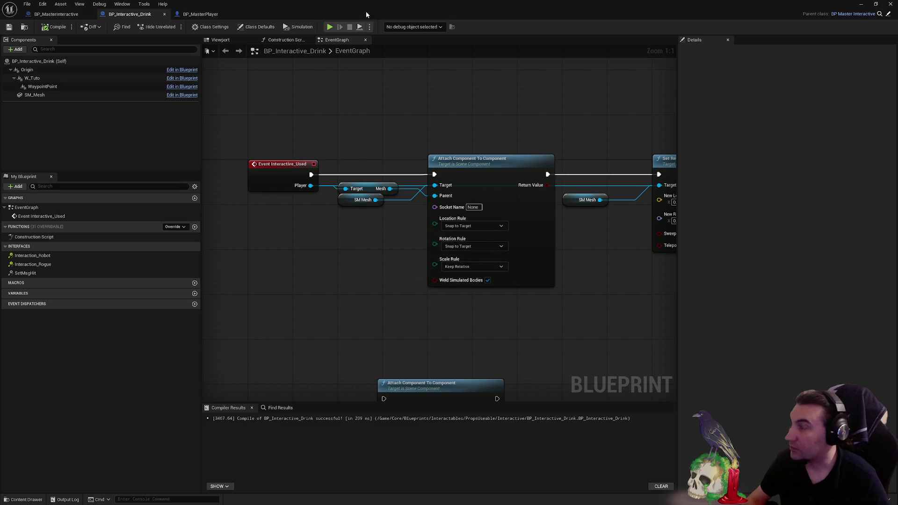
double_click(383, 13)
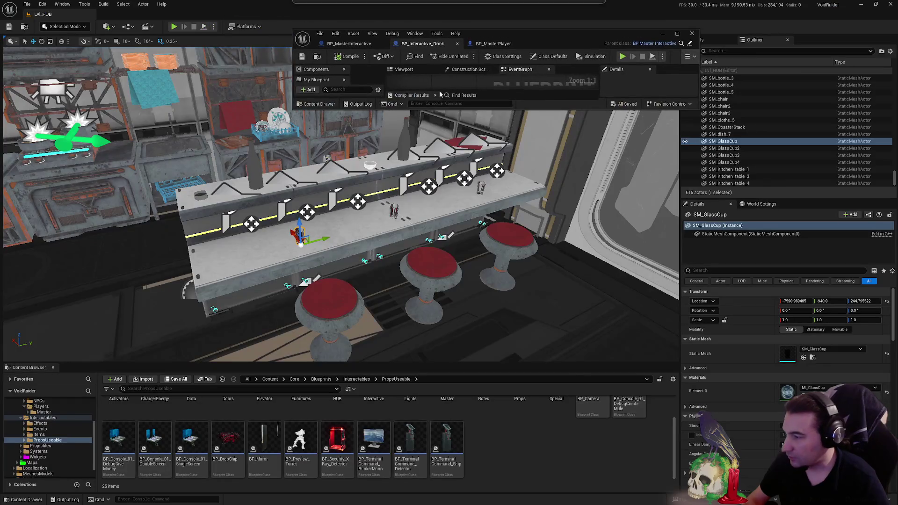
- Browse Interactables > Items > ItemsUseable and open the BP_ItemUseable_L_Glowstick blueprint
ctrl+click(31, 440)
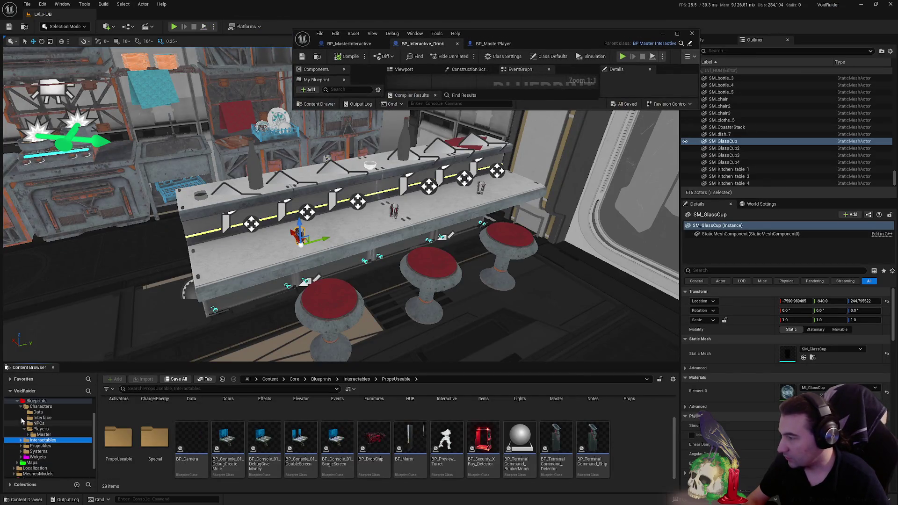
click(22, 420)
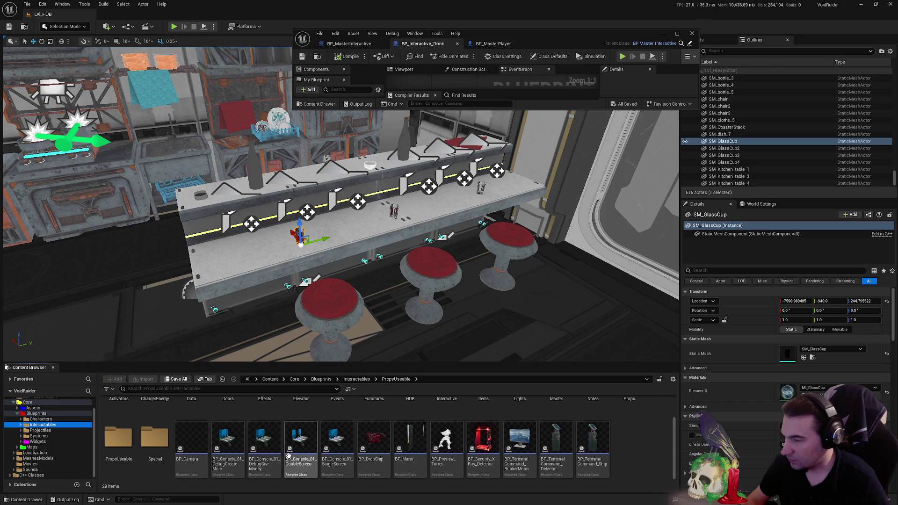
double_click(483, 414)
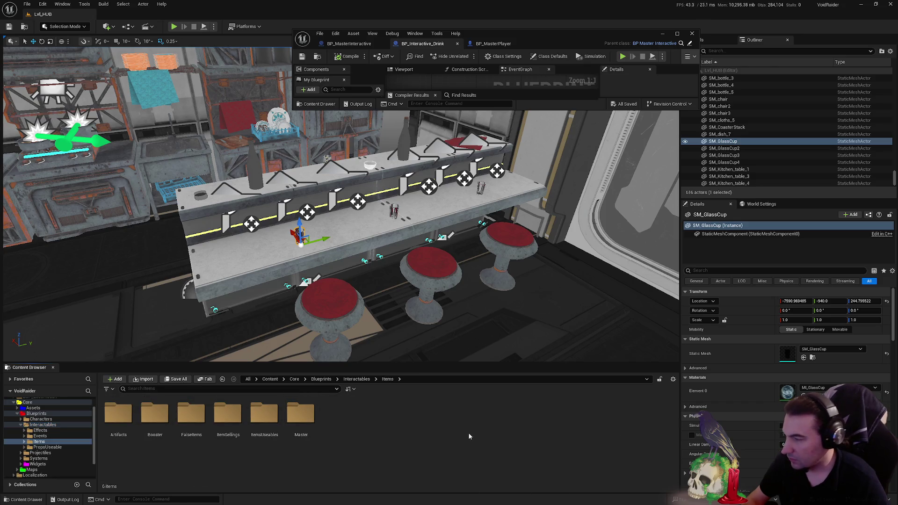
click(264, 421)
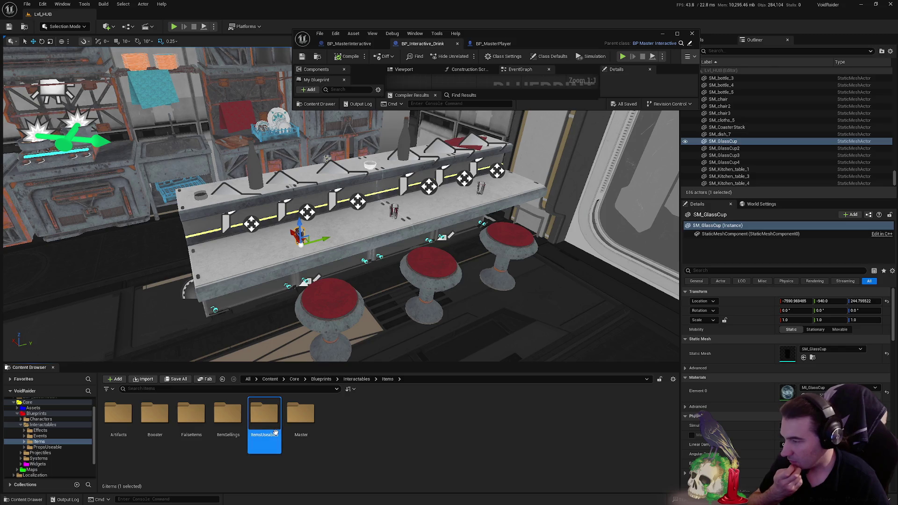
double_click(264, 421)
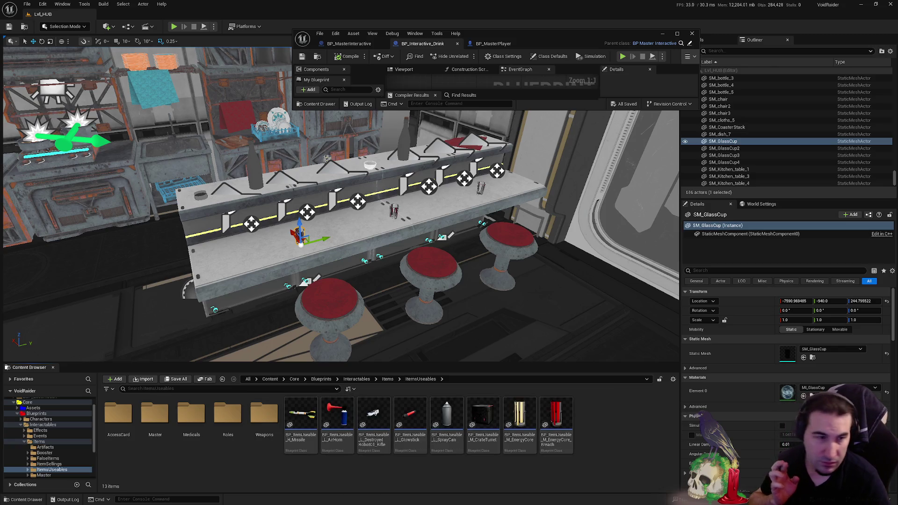
ctrl+click(27, 443)
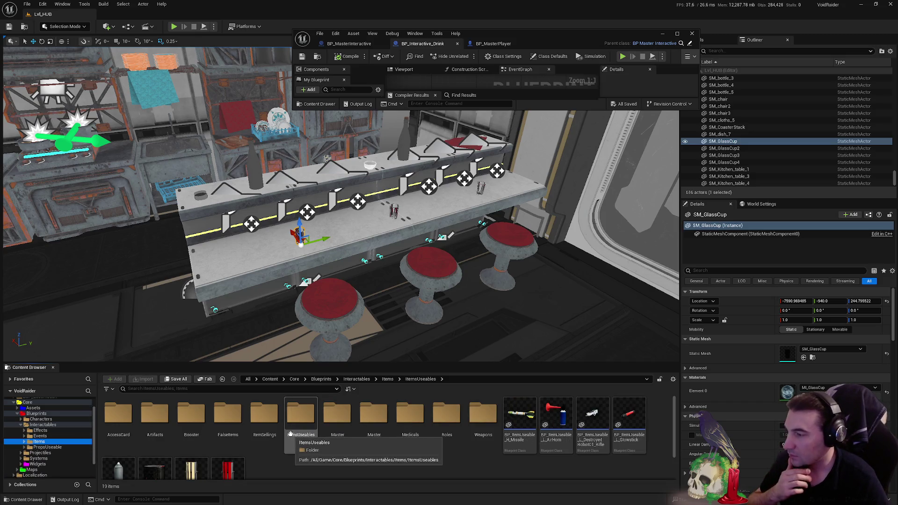
mouse_move(289, 431)
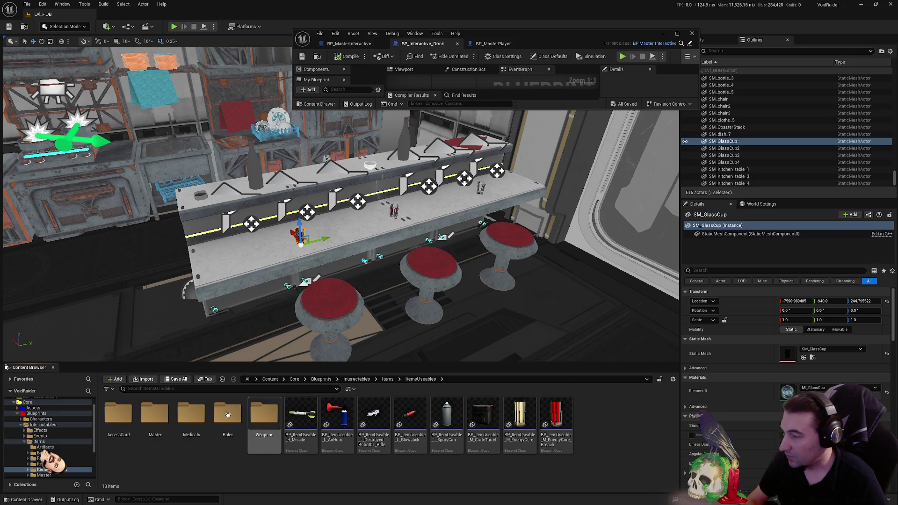
click(24, 442)
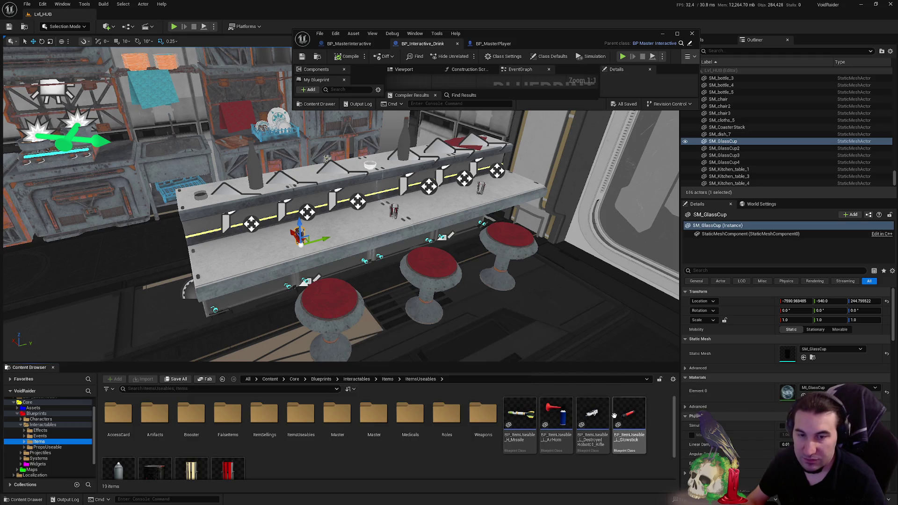
double_click(639, 424)
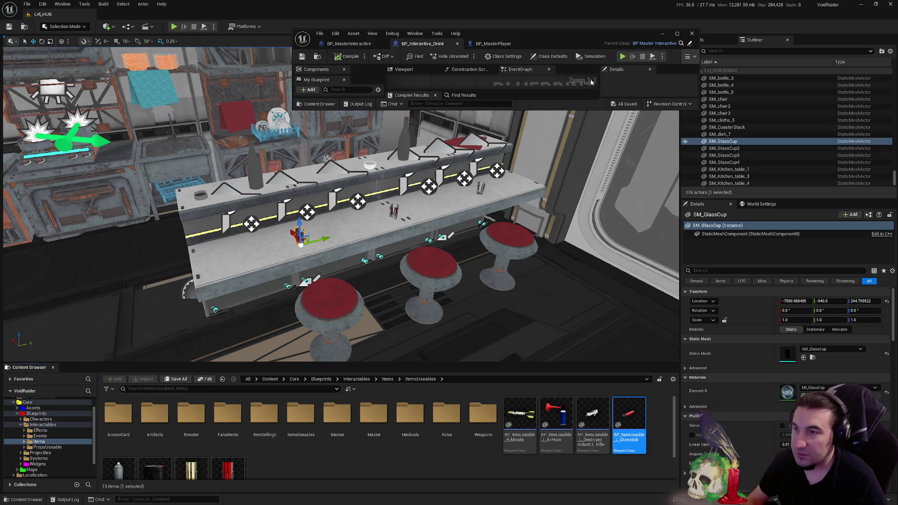
- Pan and zoom the Glowstick EventGraph across UseItem, LaunchGlowstick and the NewColorServer/NewColorClient events
scroll(448, 134, up, 5)
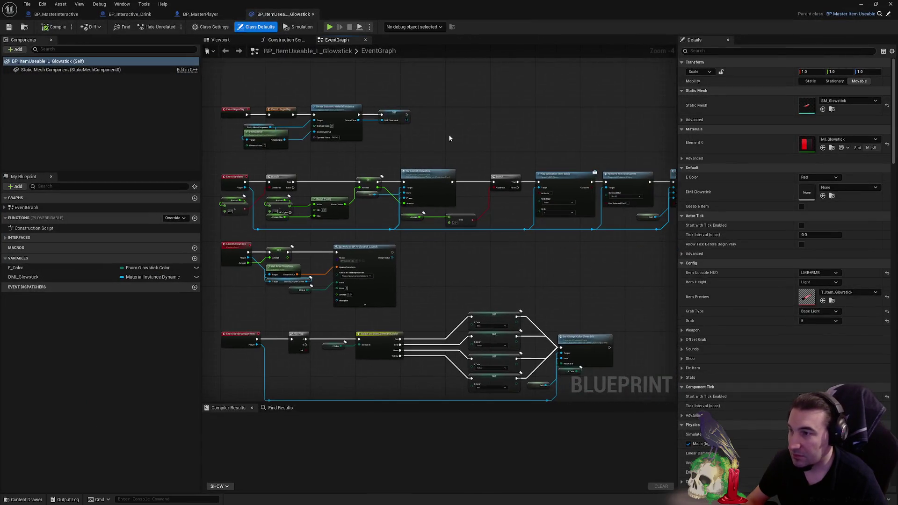
drag(479, 142, 412, 150)
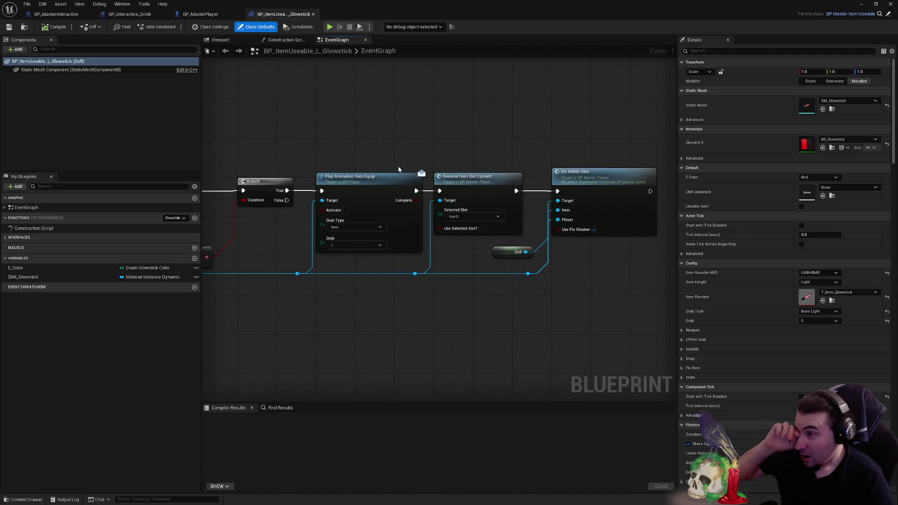
mouse_move(360, 177)
mouse_down()
mouse_move(614, 154)
mouse_move(422, 166)
mouse_move(475, 164)
mouse_move(680, 117)
mouse_up()
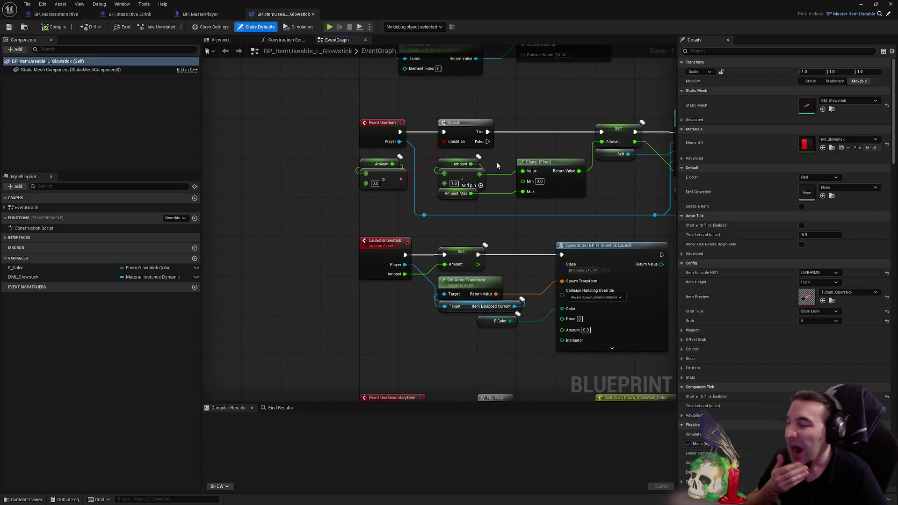
drag(490, 173, 358, 137)
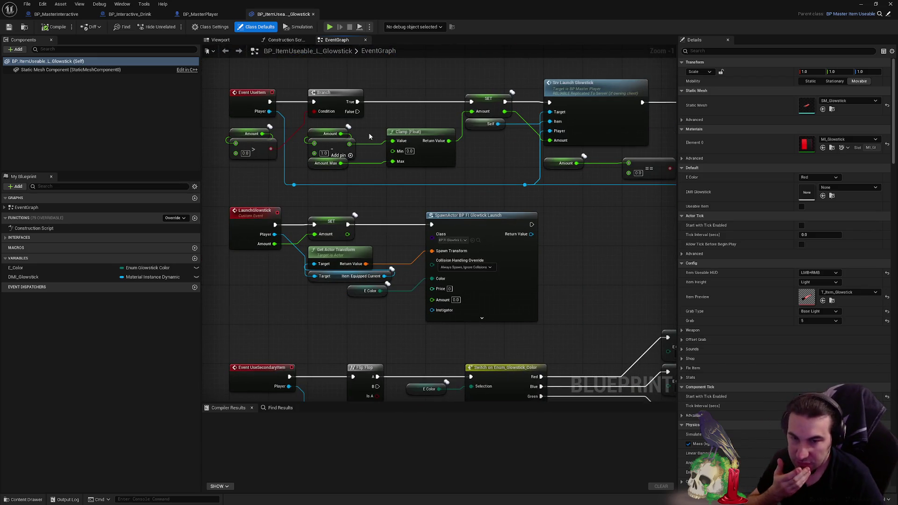
drag(369, 131, 423, 86)
scroll(423, 86, down, 2)
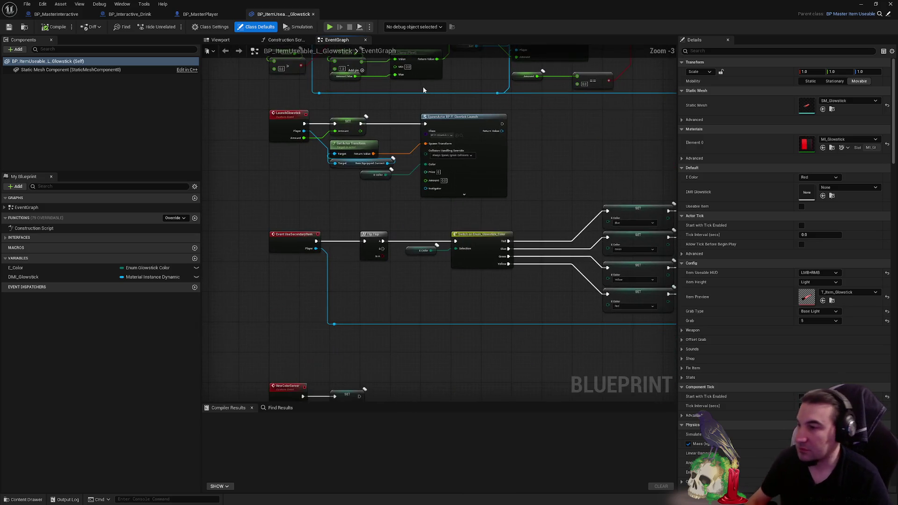
mouse_move(490, 271)
mouse_down()
mouse_move(370, 233)
mouse_move(665, 99)
mouse_move(610, 121)
mouse_move(565, 49)
mouse_up()
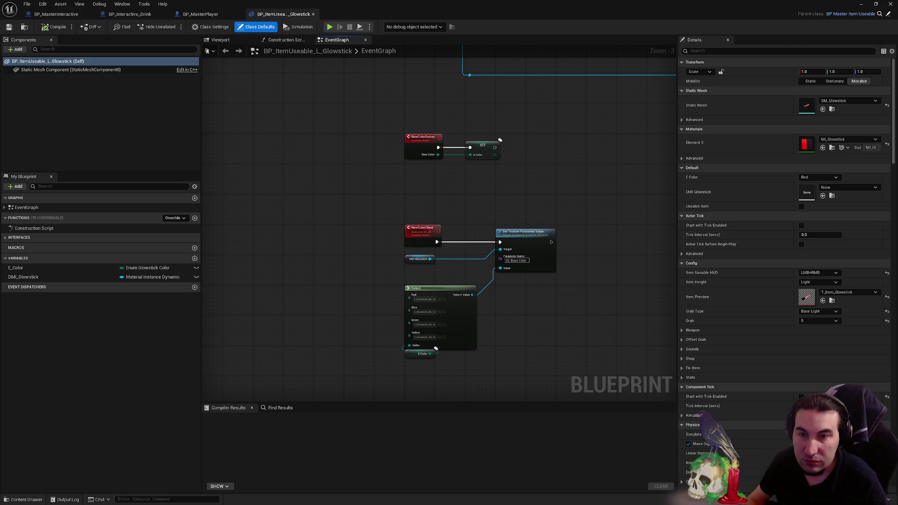
key(super)
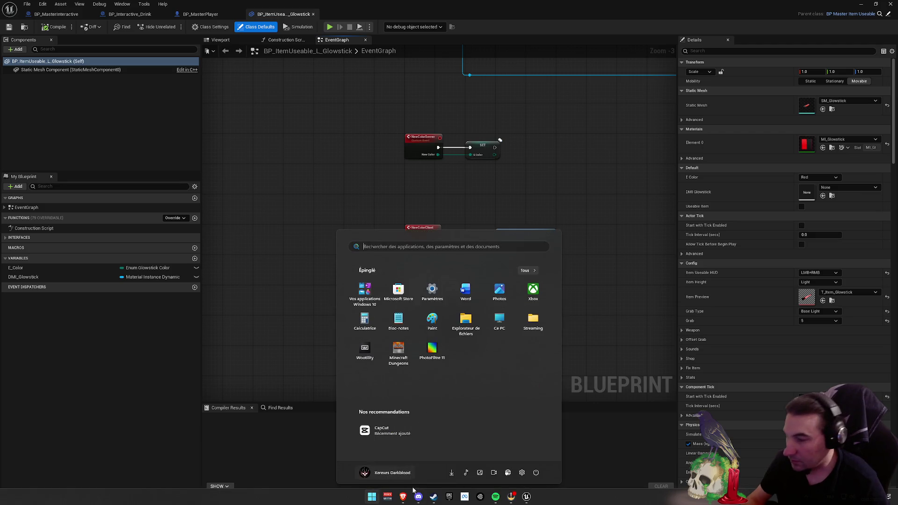
key(super)
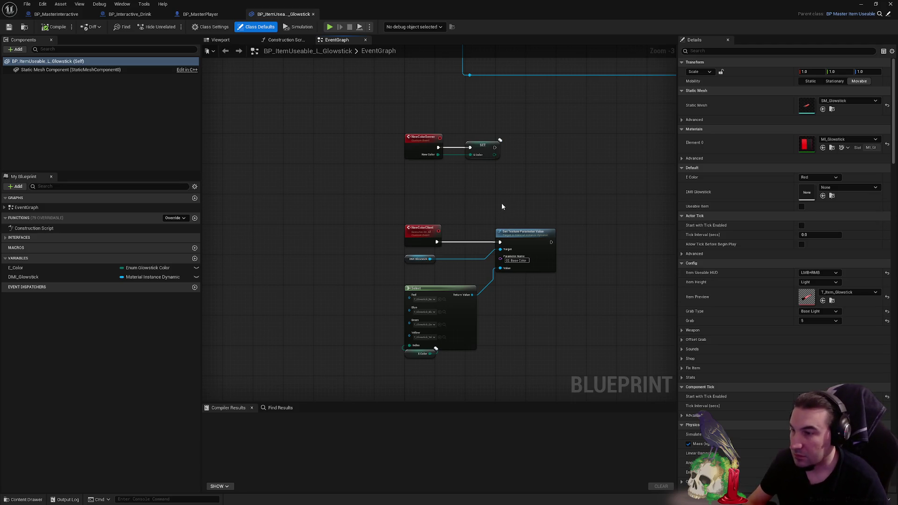
scroll(501, 203, down, 2)
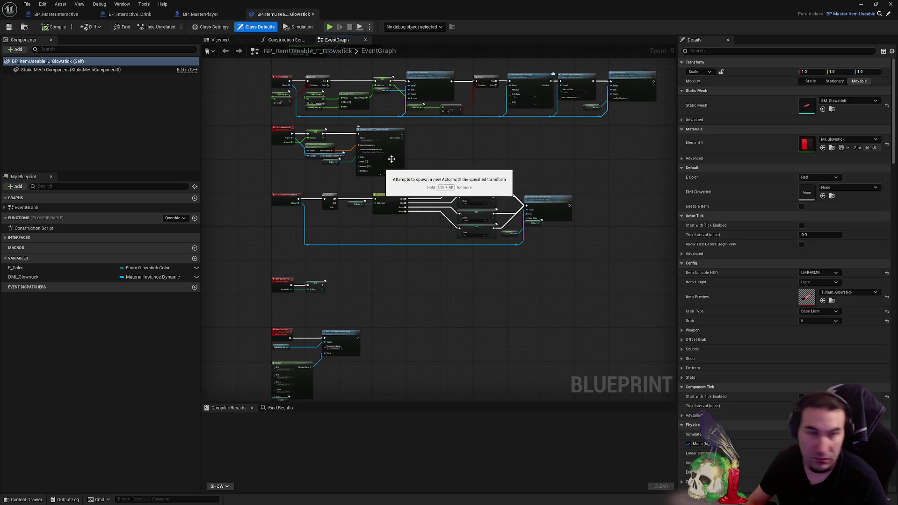
drag(371, 171, 454, 206)
scroll(453, 206, up, 4)
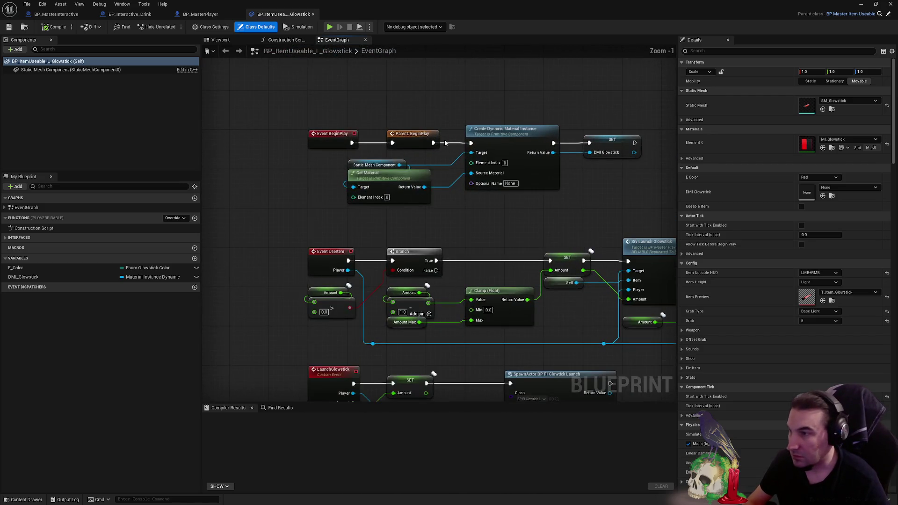
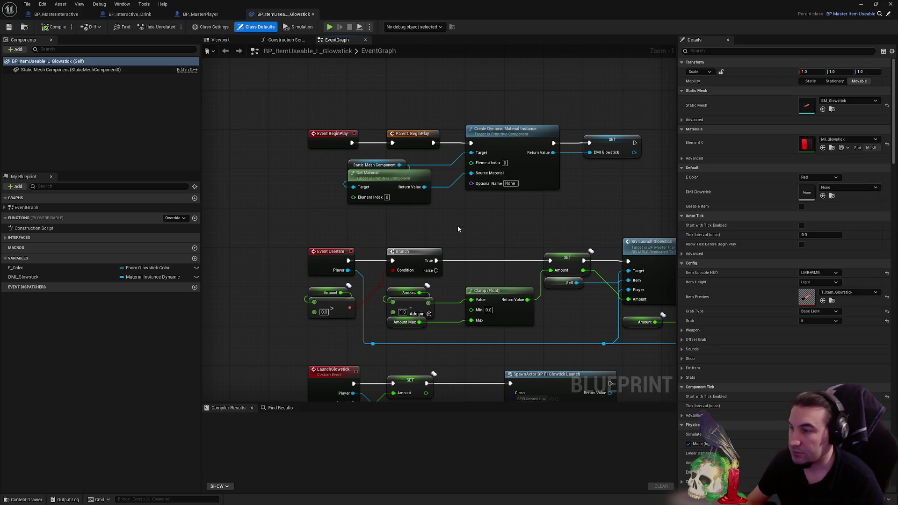
- Review the glowstick Event Graph, then close BP_ItemUseable_L_Glowstick and shrink its window to reveal Lvl_HUB
scroll(375, 191, down, 2)
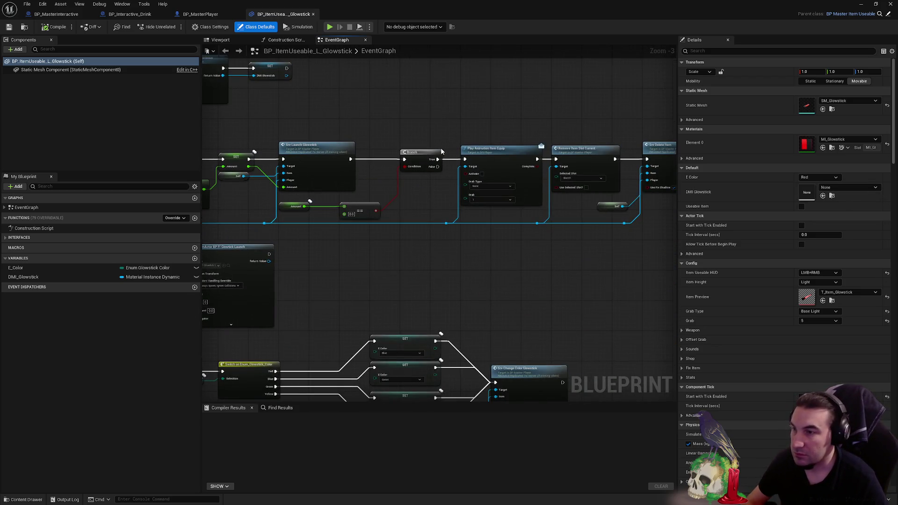
drag(441, 151, 332, 137)
mouse_move(550, 193)
mouse_down()
mouse_move(577, 197)
mouse_move(529, 122)
mouse_move(536, 54)
mouse_up()
scroll(529, 112, down, 2)
mouse_move(484, 113)
mouse_down()
mouse_move(414, 182)
mouse_move(412, 173)
mouse_up()
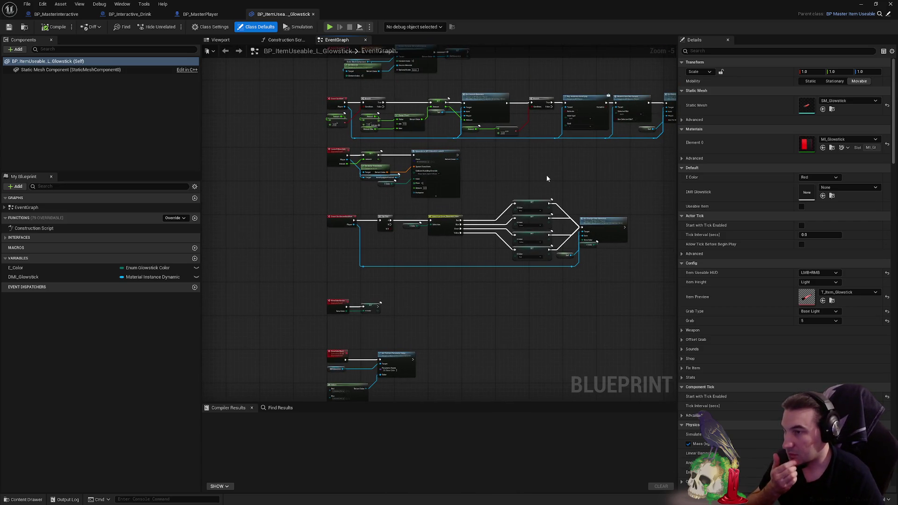
mouse_move(543, 175)
mouse_down()
mouse_move(394, 203)
mouse_move(469, 199)
mouse_up()
scroll(540, 139, up, 2)
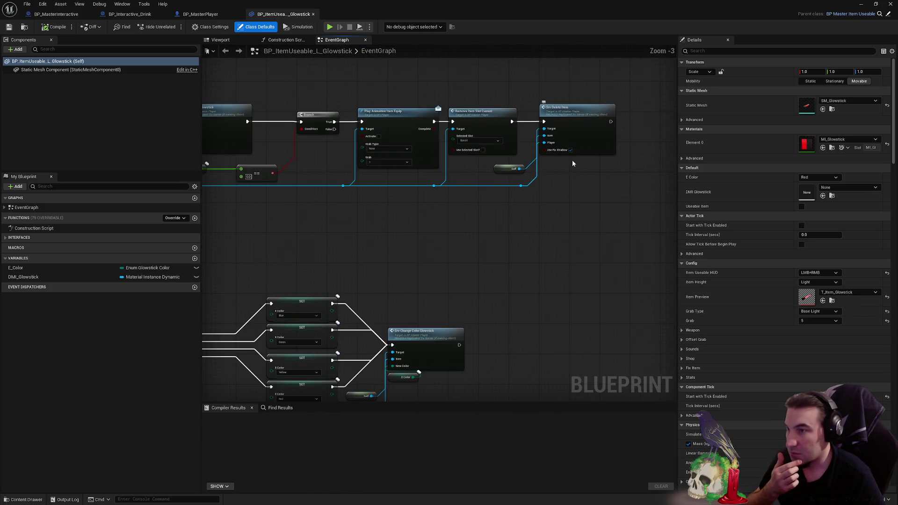
scroll(586, 162, up, 2)
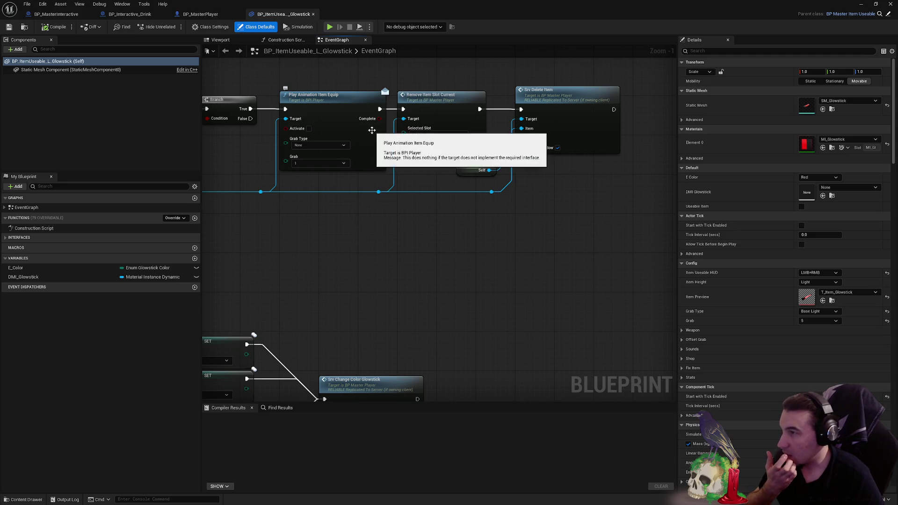
drag(372, 130, 674, 160)
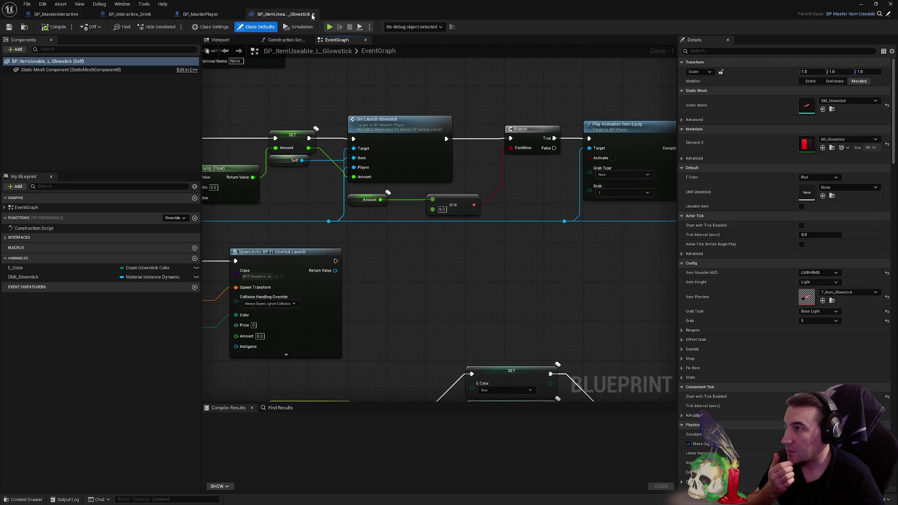
click(313, 14)
drag(315, 13, 393, 33)
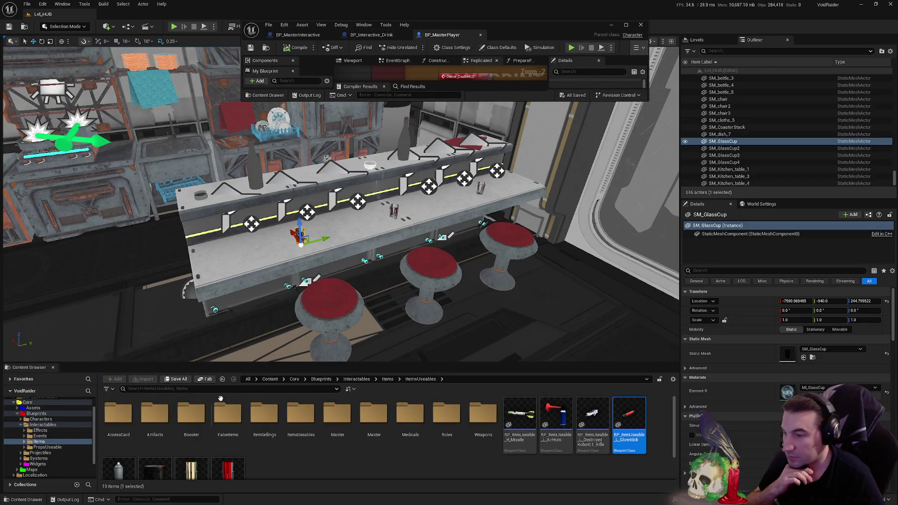
- Browse to Core/Assets/Characters/Mannequins/Meshes and open the SK_Mannequin skeleton
click(21, 426)
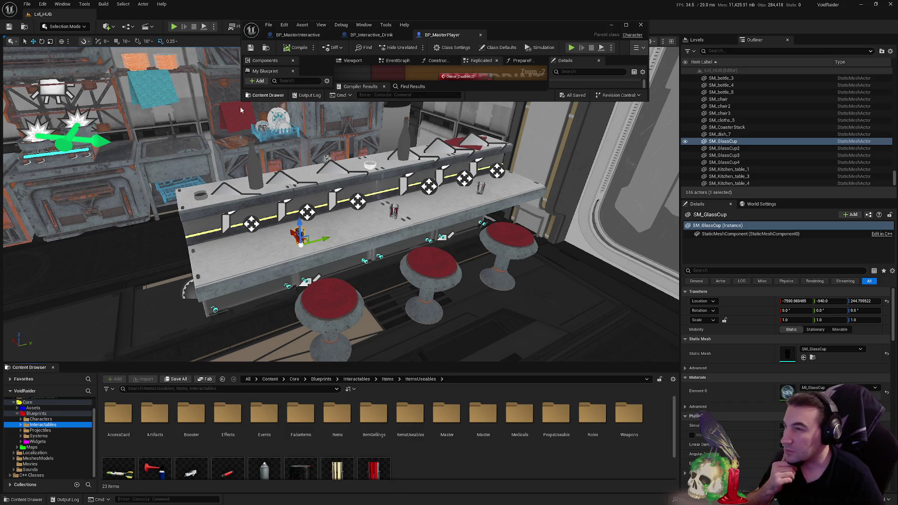
click(42, 414)
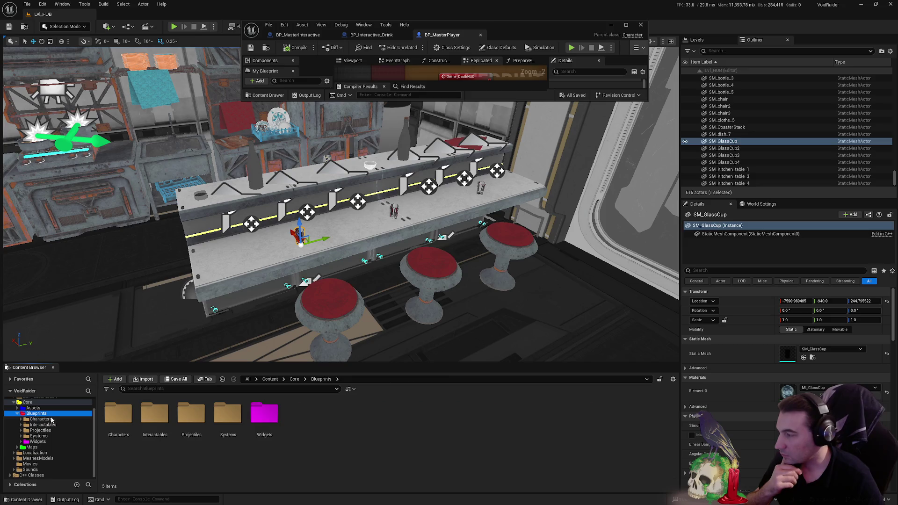
click(54, 408)
click(122, 420)
double_click(122, 420)
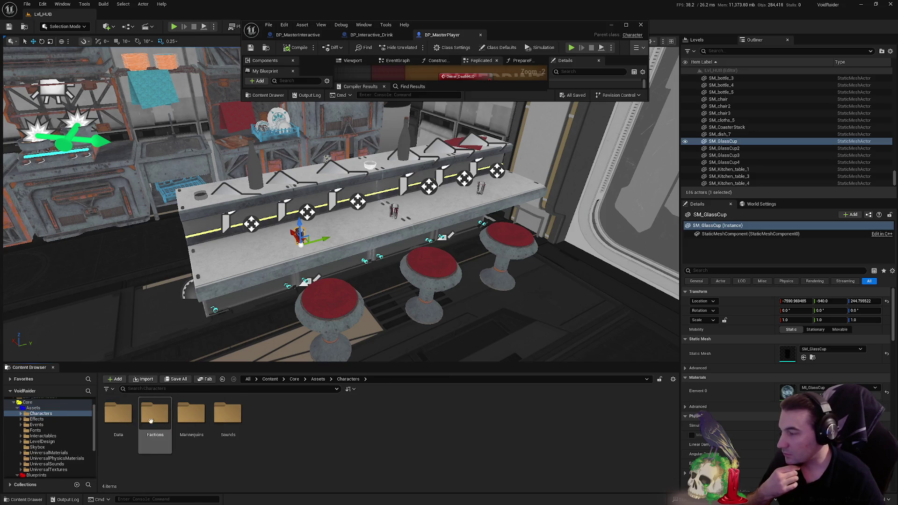
click(118, 415)
double_click(182, 423)
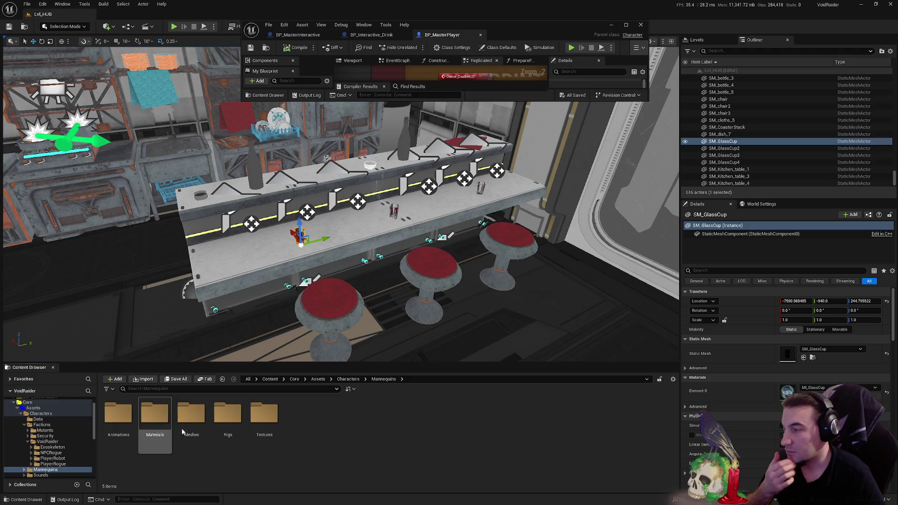
double_click(191, 424)
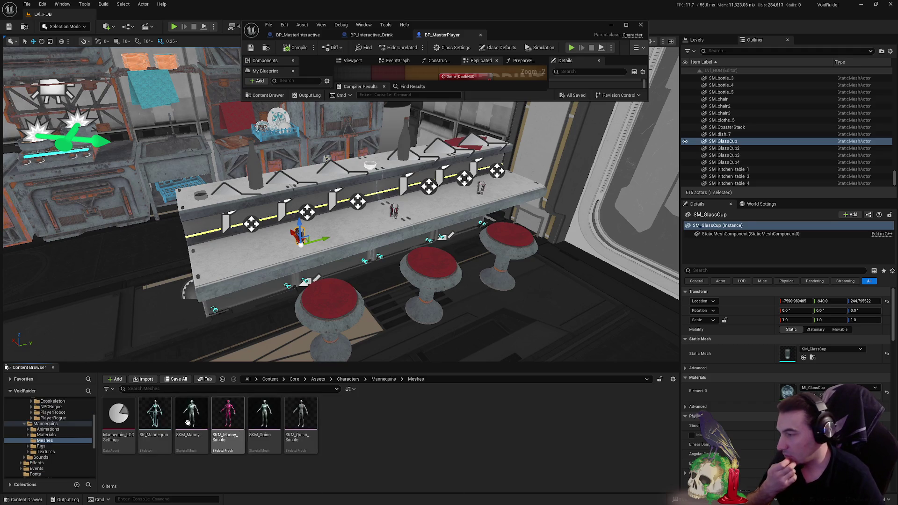
double_click(161, 421)
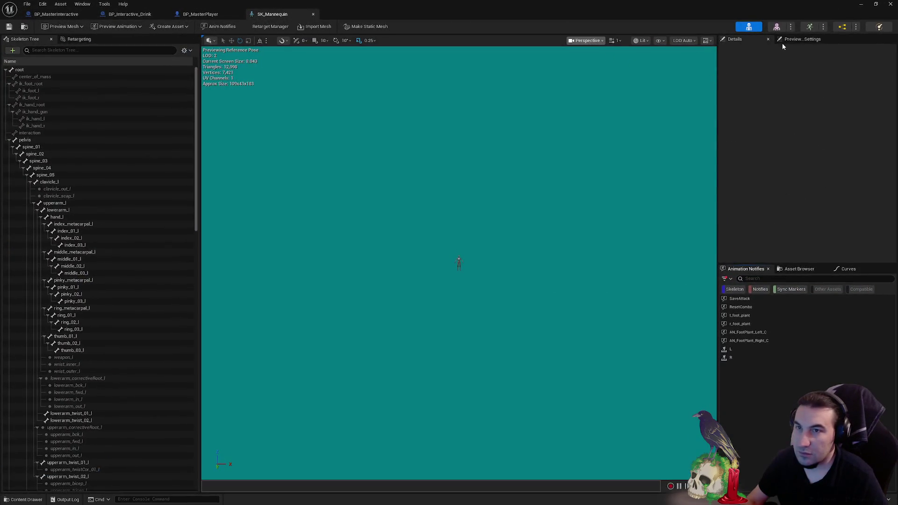
- Switch to Details, inspect SK_Mannequin's bone hierarchy, then restore the window to reveal the level editor
click(726, 38)
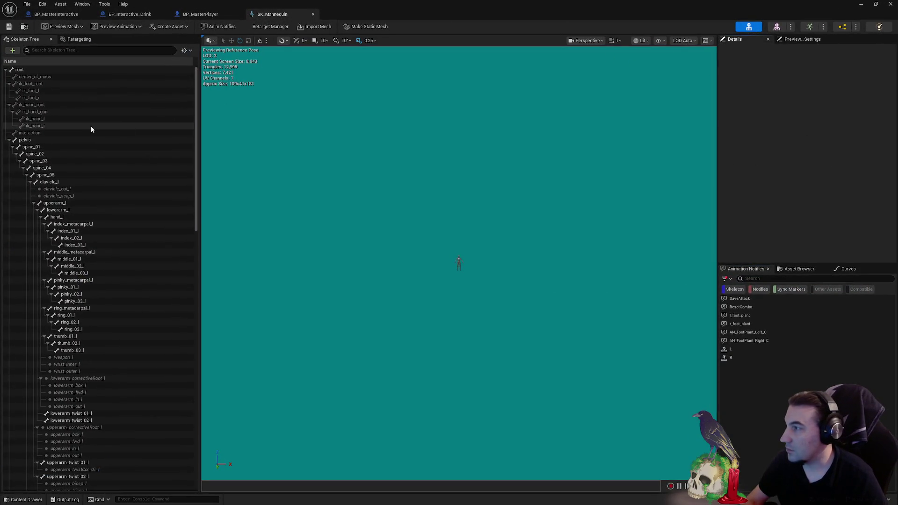
scroll(120, 280, down, 10)
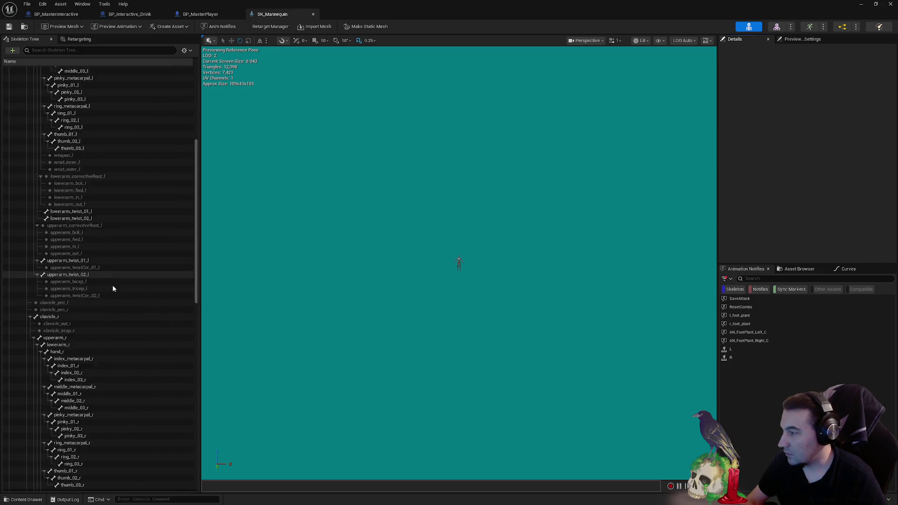
scroll(117, 280, down, 12)
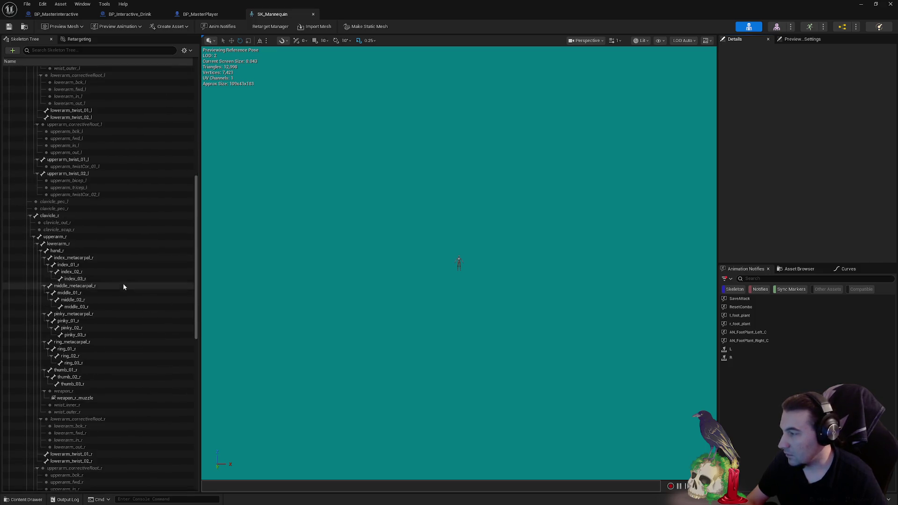
scroll(113, 307, down, 10)
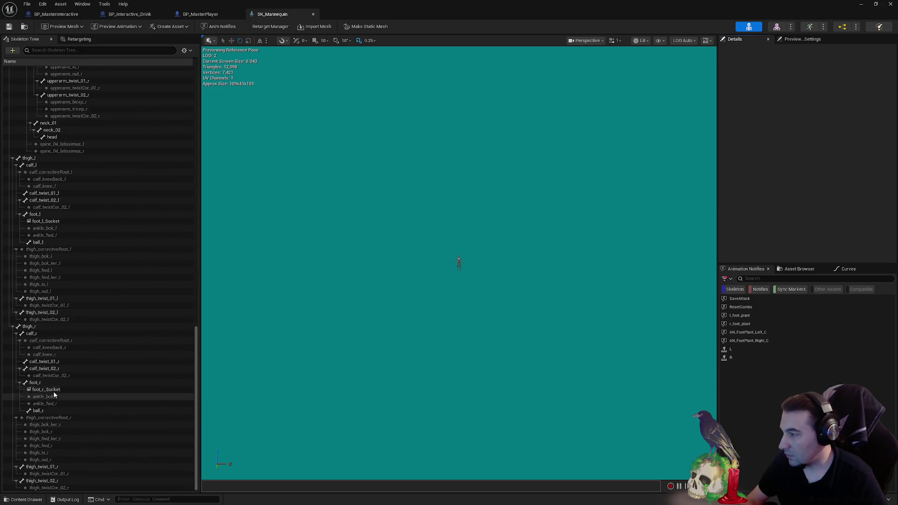
scroll(78, 323, up, 1)
scroll(78, 323, up, 16)
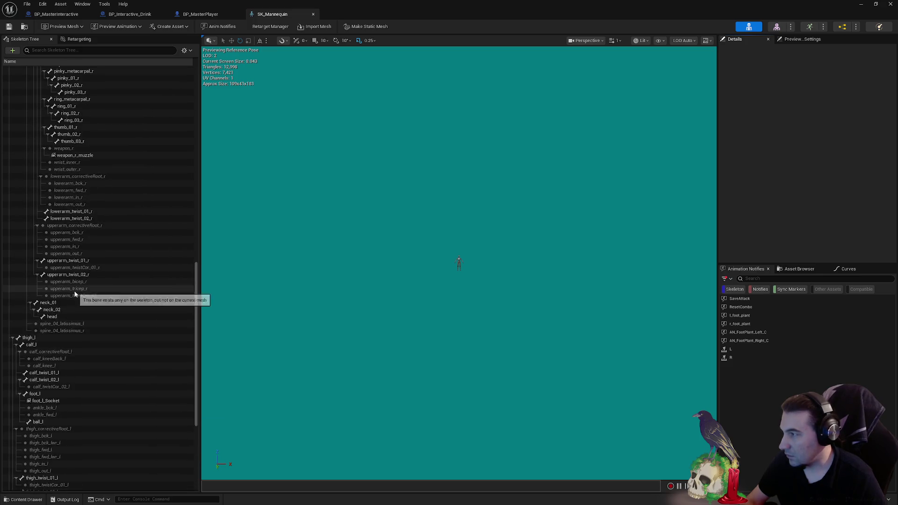
scroll(75, 285, up, 14)
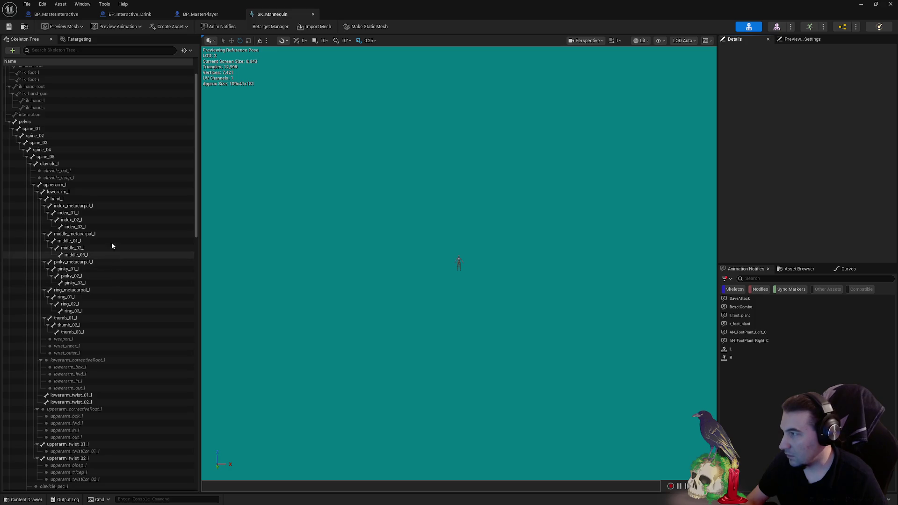
scroll(103, 214, down, 14)
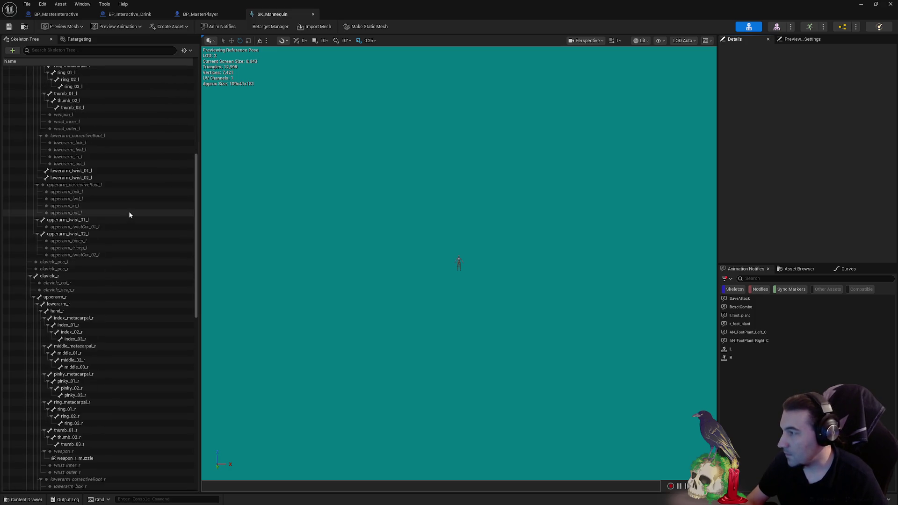
scroll(127, 218, down, 11)
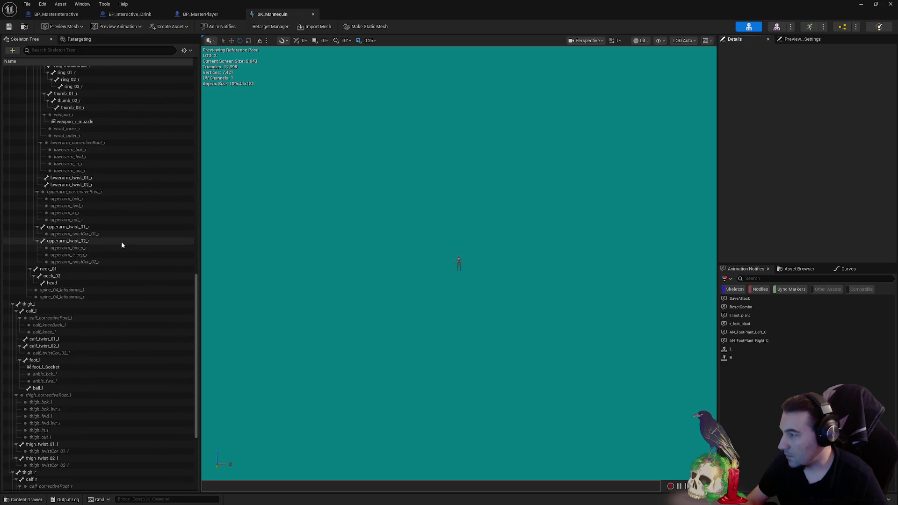
scroll(121, 242, down, 7)
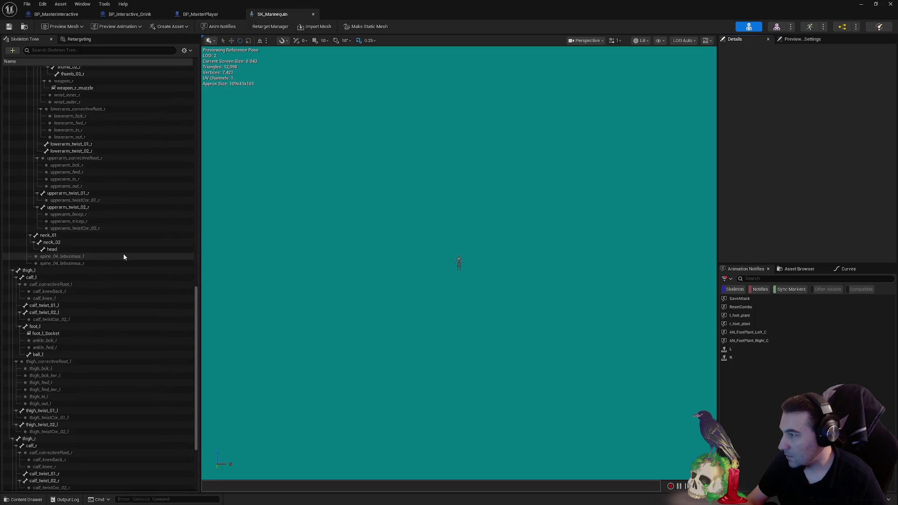
scroll(178, 327, up, 16)
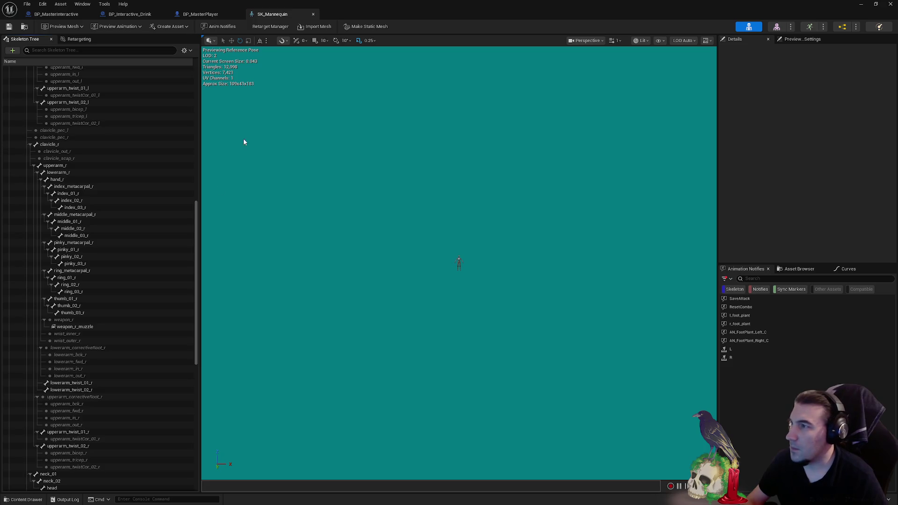
double_click(407, 3)
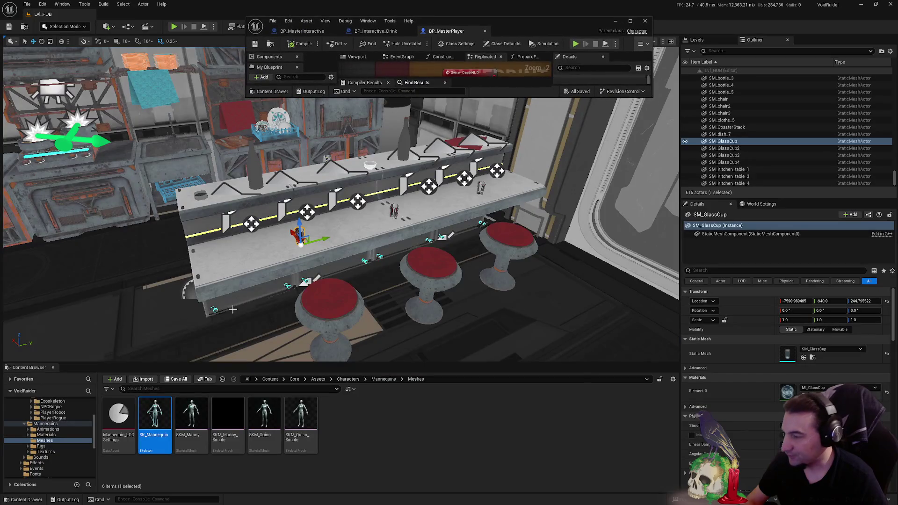
- Open SK_Rogue_M from VoidRaider/PlayerRogue/Meshes and maximize its skeleton editor
double_click(46, 423)
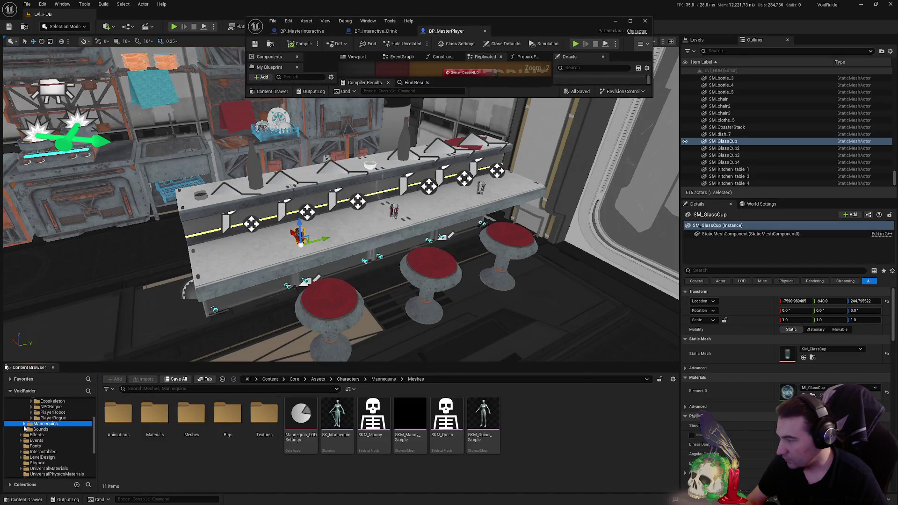
click(53, 412)
click(89, 418)
double_click(228, 414)
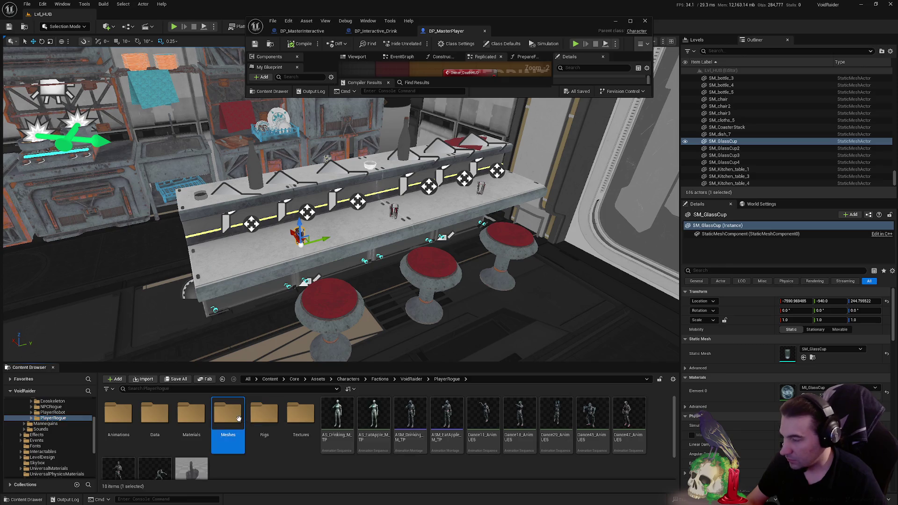
double_click(191, 414)
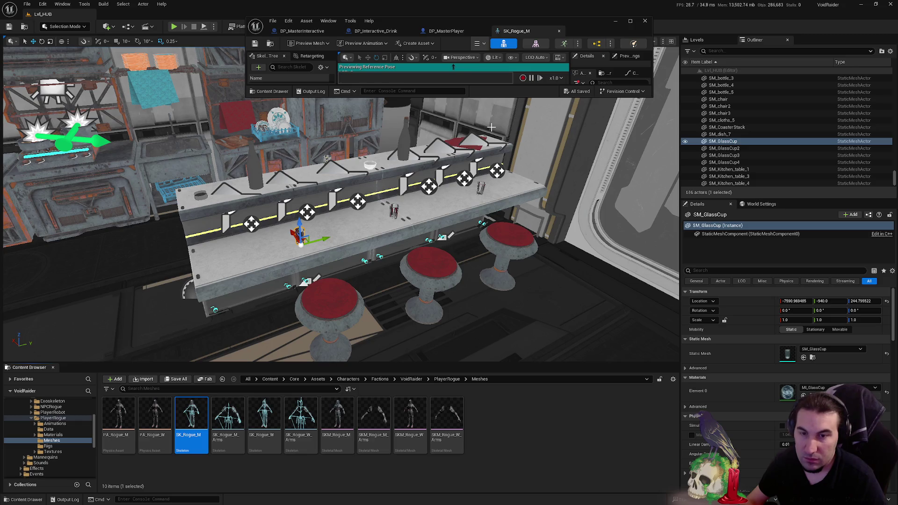
double_click(583, 25)
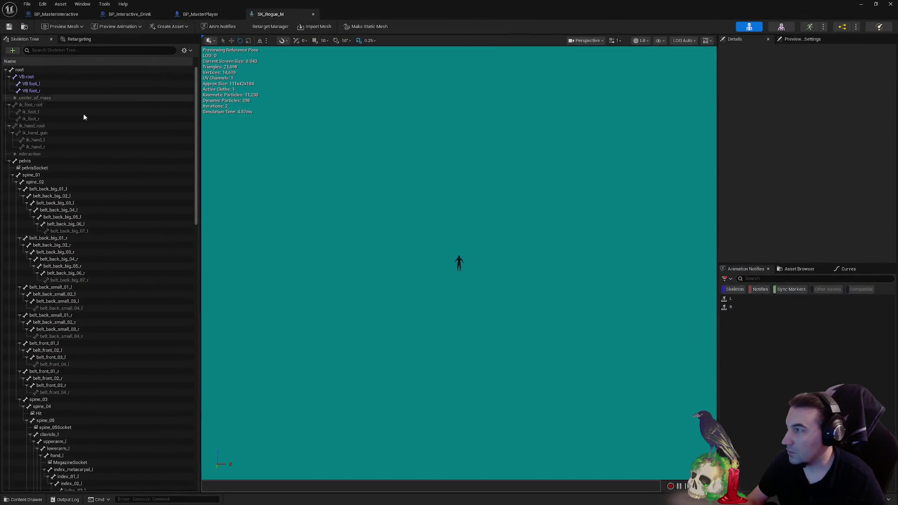
- Check the right-hand ItemSocket in SK_Rogue_M's bone tree, then save and close the skeleton
scroll(82, 179, down, 3)
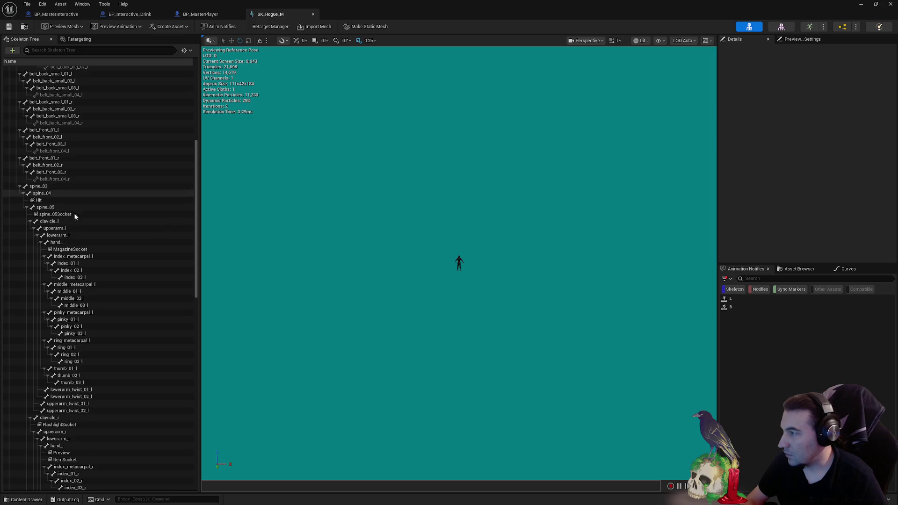
scroll(78, 213, down, 3)
scroll(87, 220, down, 2)
click(70, 293)
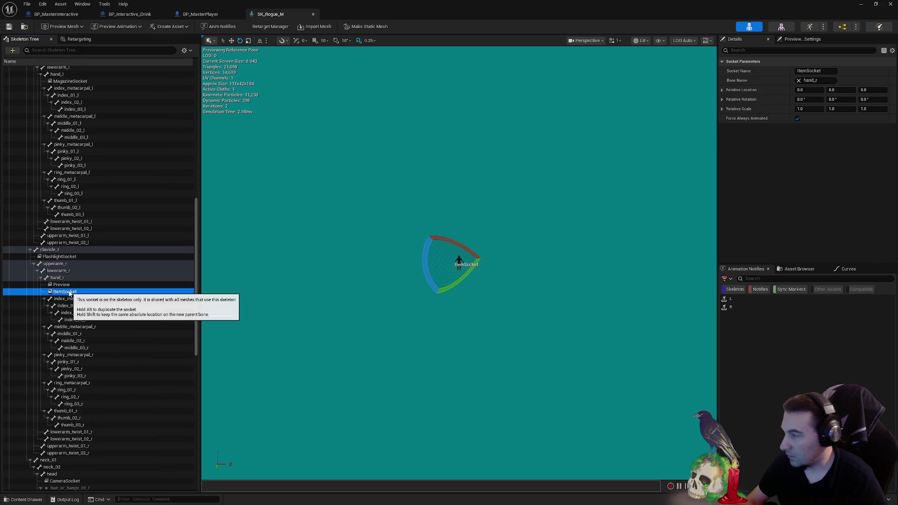
key(F2)
click(83, 252)
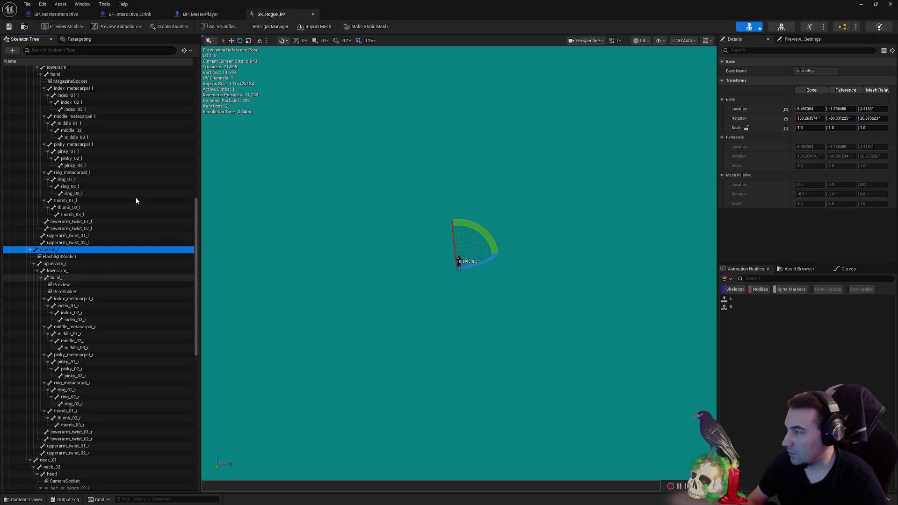
click(9, 26)
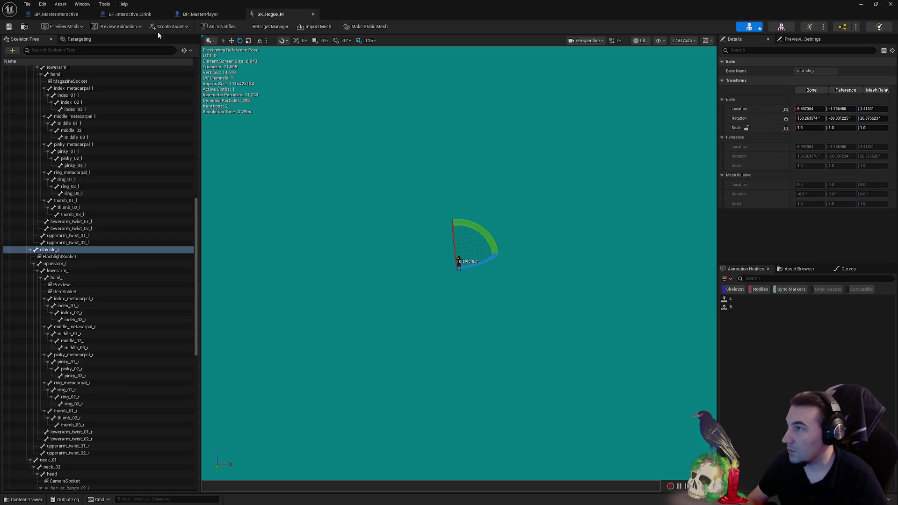
click(313, 14)
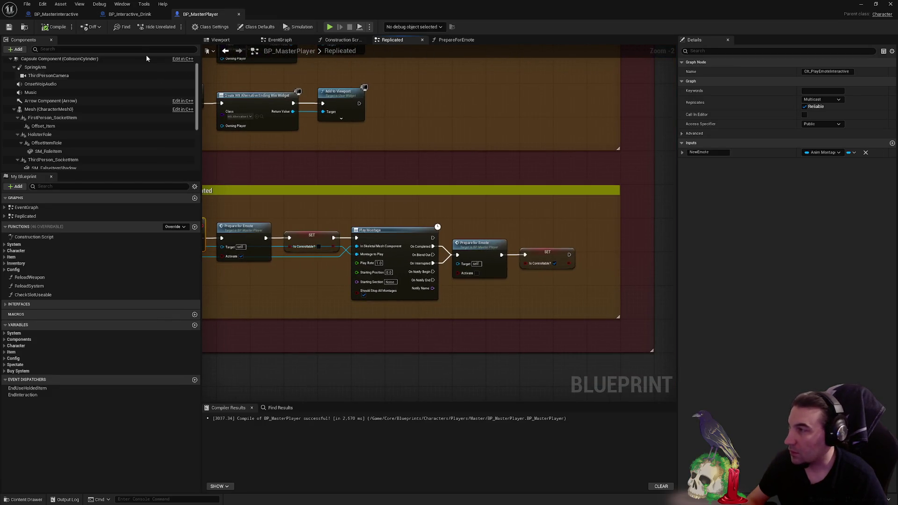
- Look through the open blueprint tabs and settle on BP_Interactive_Drink's event graph
click(56, 14)
click(129, 14)
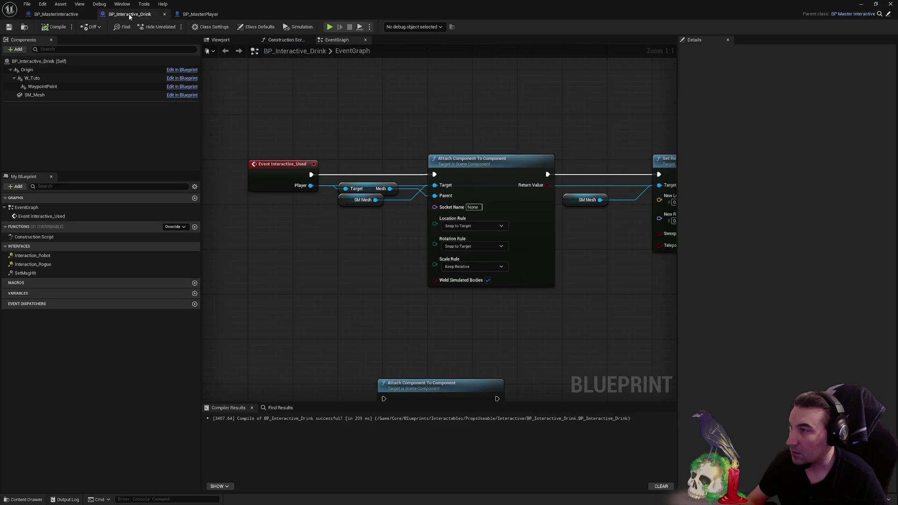
click(201, 14)
click(55, 14)
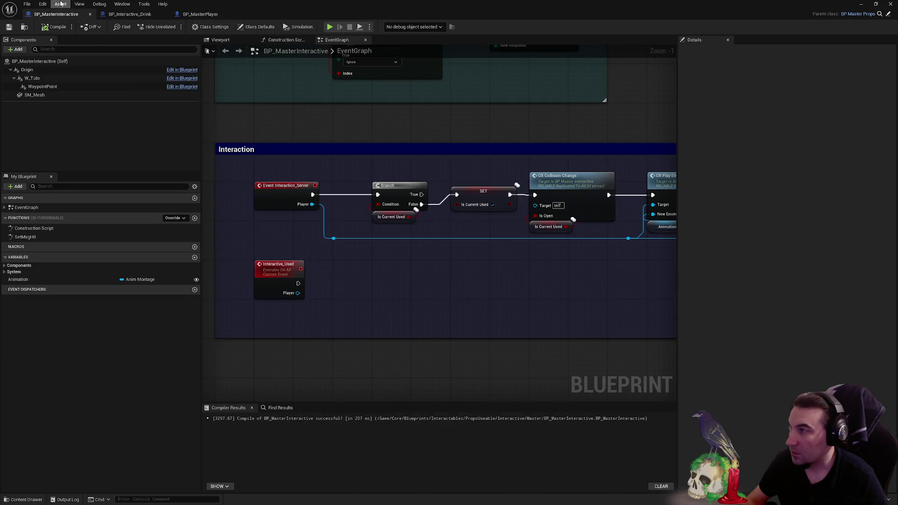
click(135, 14)
- Set the attach node's Socket Name to ItemSocket, then compile and save BP_Interactive_Drink
click(473, 207)
text(ItemSocket)
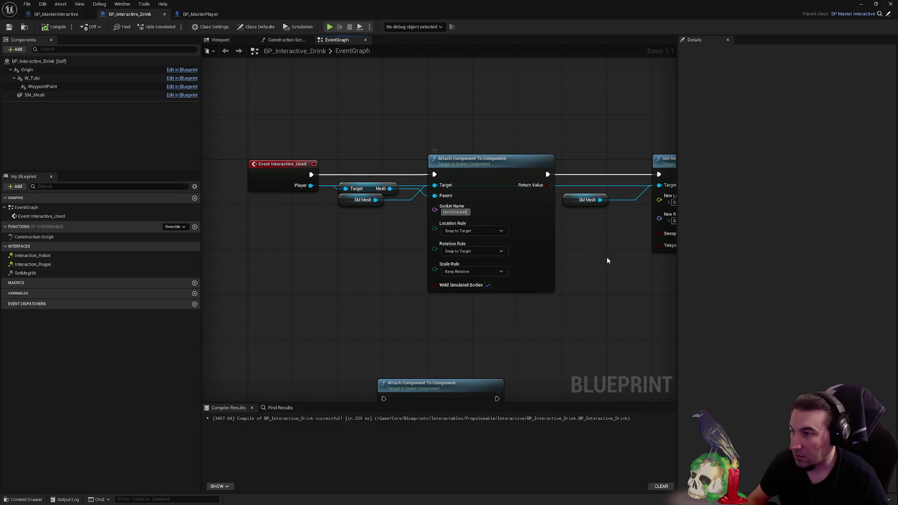
click(55, 26)
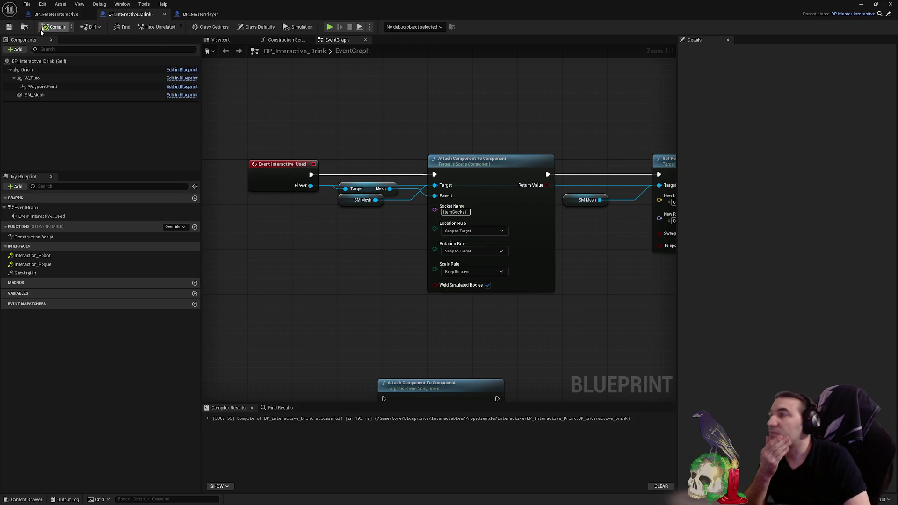
click(9, 27)
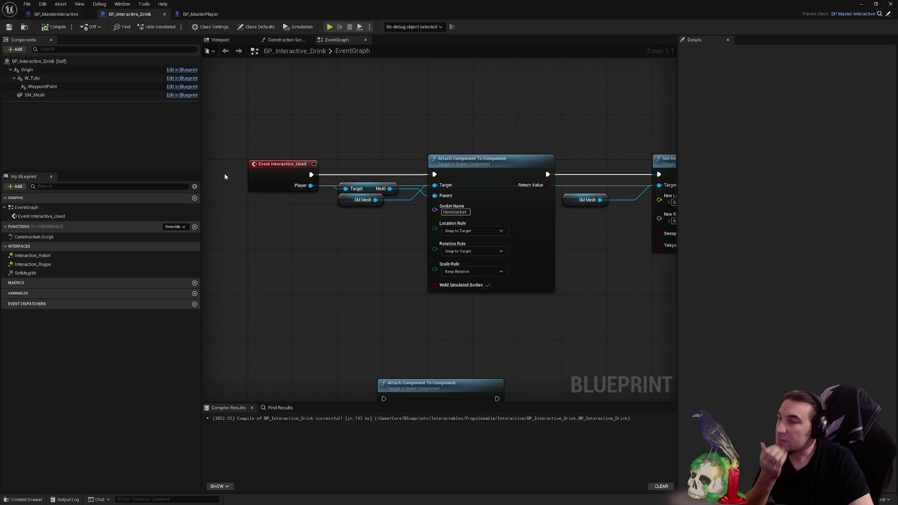
mouse_move(224, 177)
mouse_down()
mouse_move(336, 134)
mouse_move(301, 155)
mouse_up()
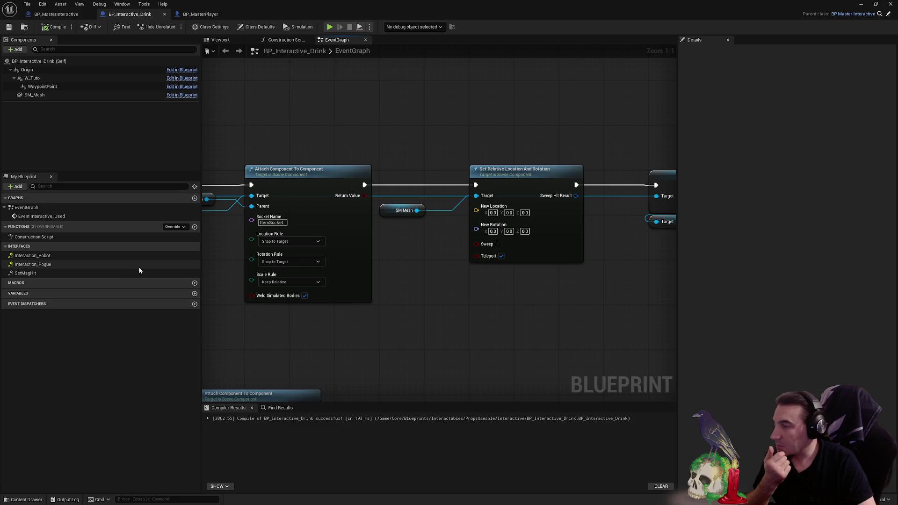
- Add a new variable to BP_MasterInteractive and move Animation into a Config category
click(56, 14)
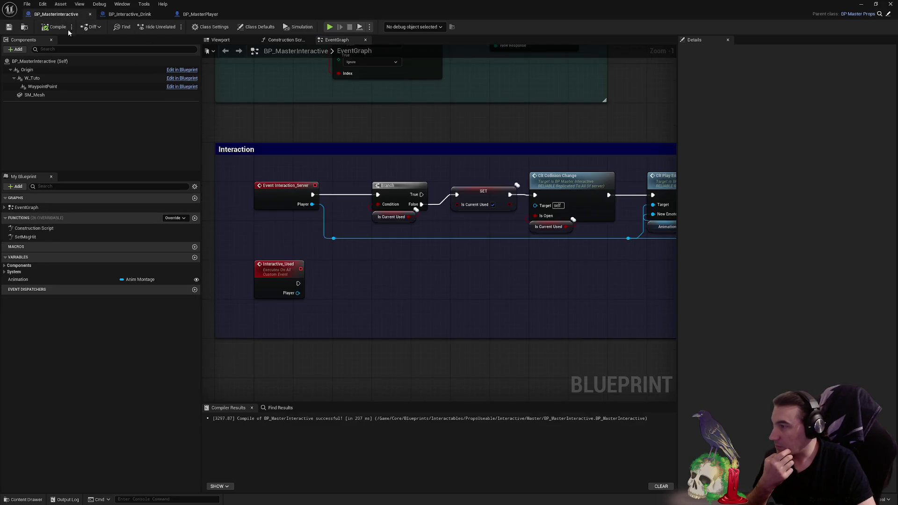
click(195, 258)
click(39, 280)
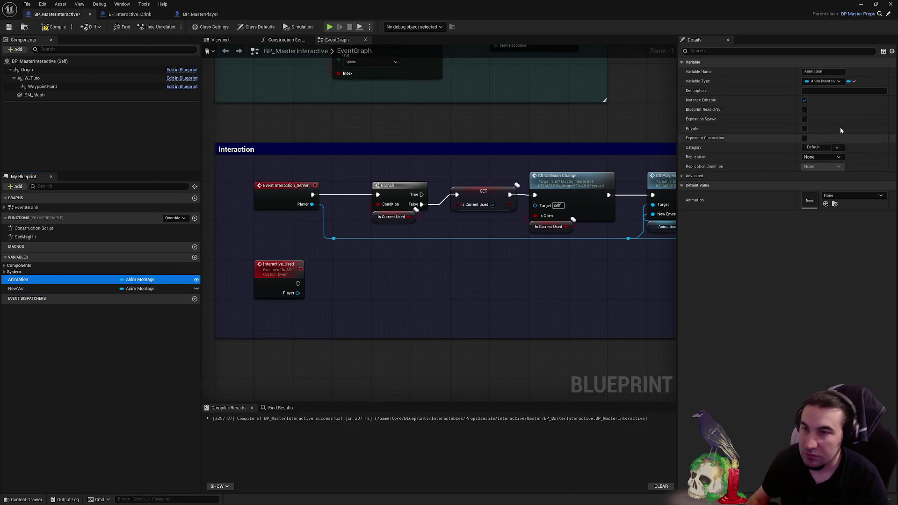
click(771, 146)
text(Config)
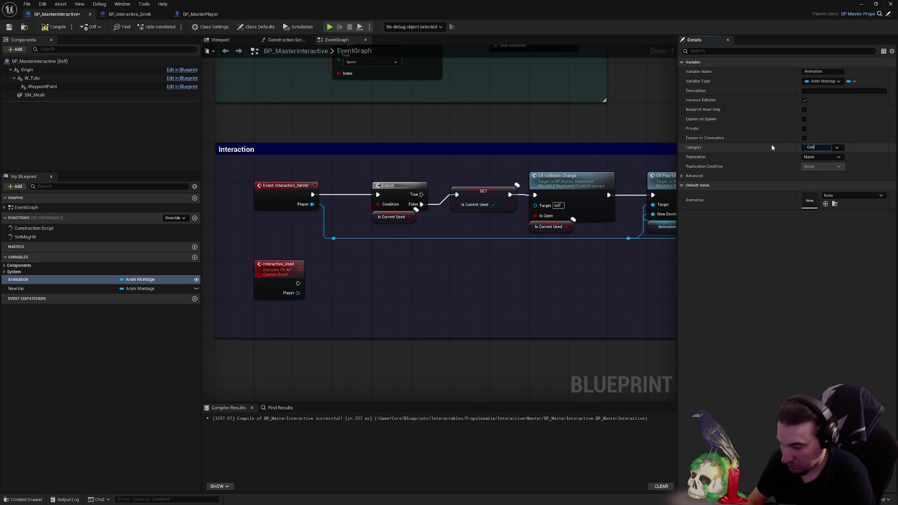
key(Return)
- Rename the new variable FixPosition, make it a Transform, and compile
click(27, 296)
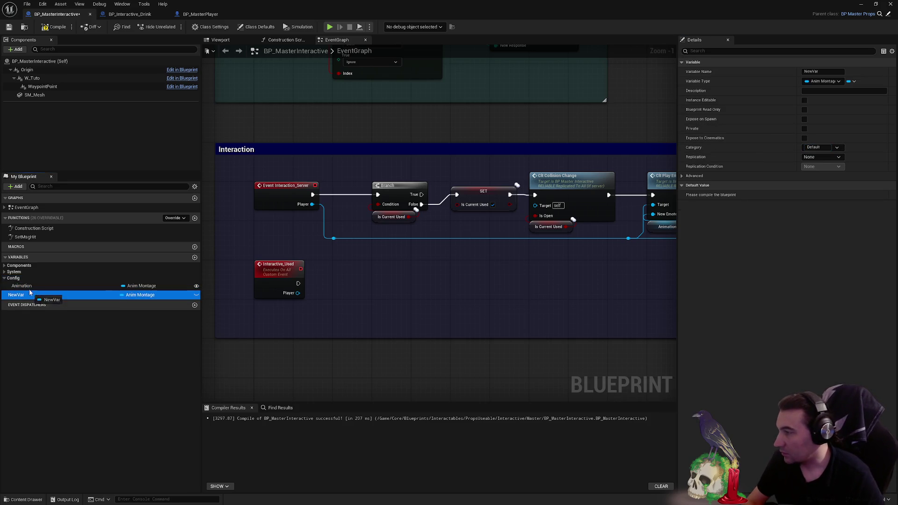
click(27, 296)
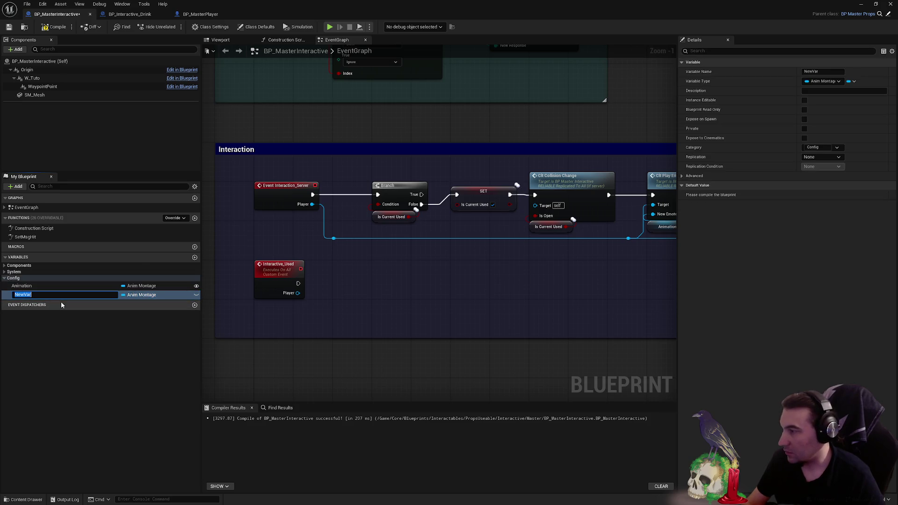
text(FixPos)
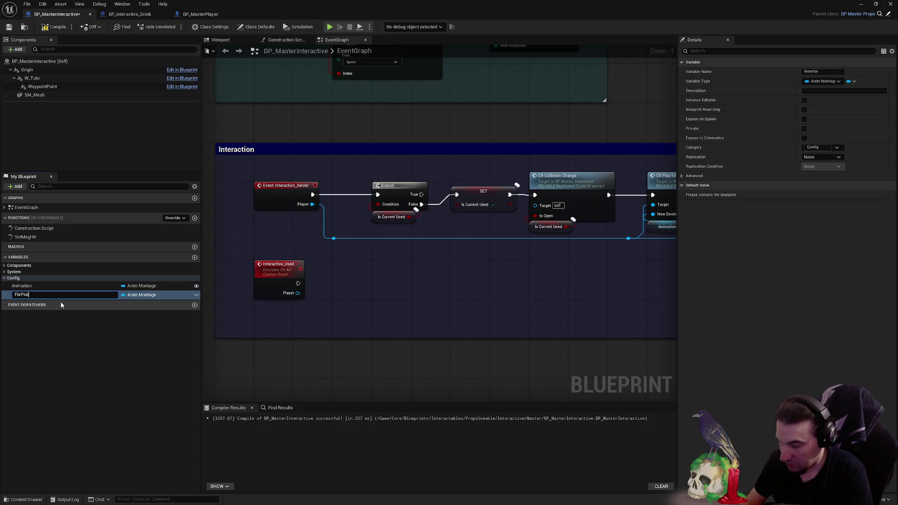
text(ition)
key(Return)
click(135, 295)
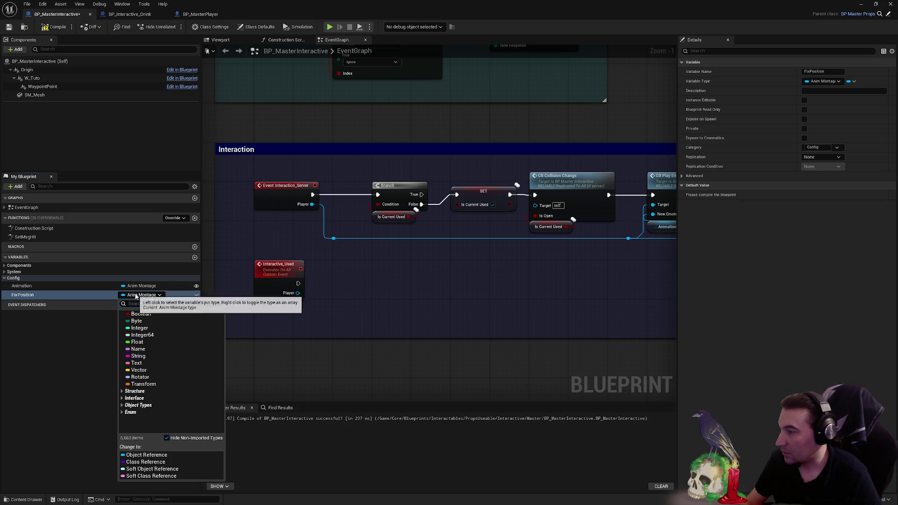
click(141, 384)
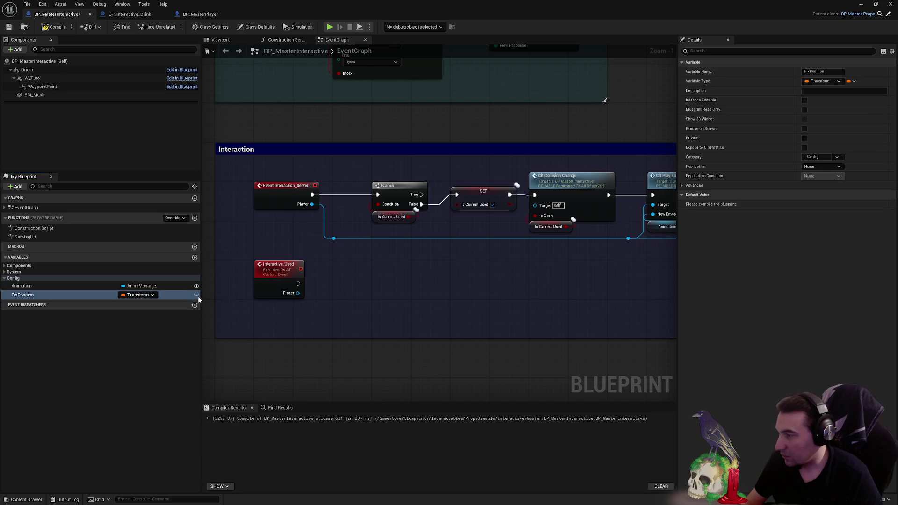
right_click(491, 281)
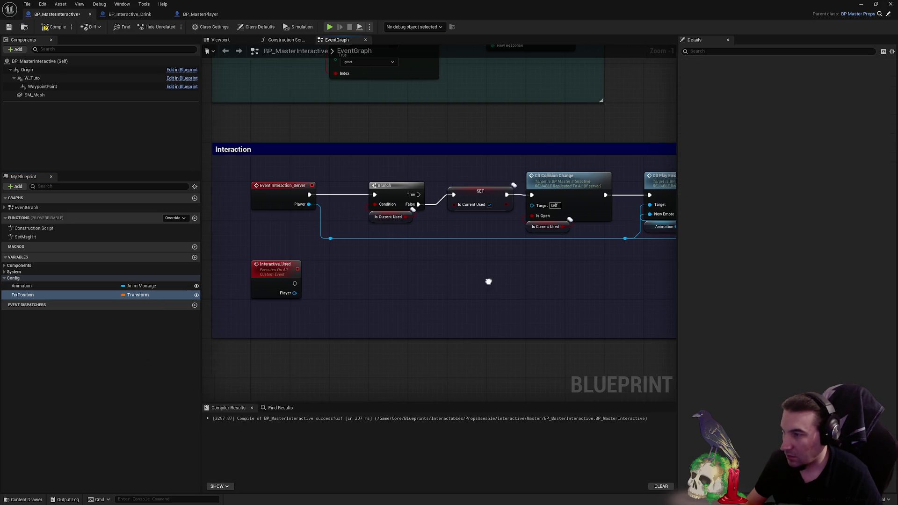
mouse_move(488, 282)
mouse_down()
mouse_move(65, 276)
mouse_move(354, 274)
mouse_up()
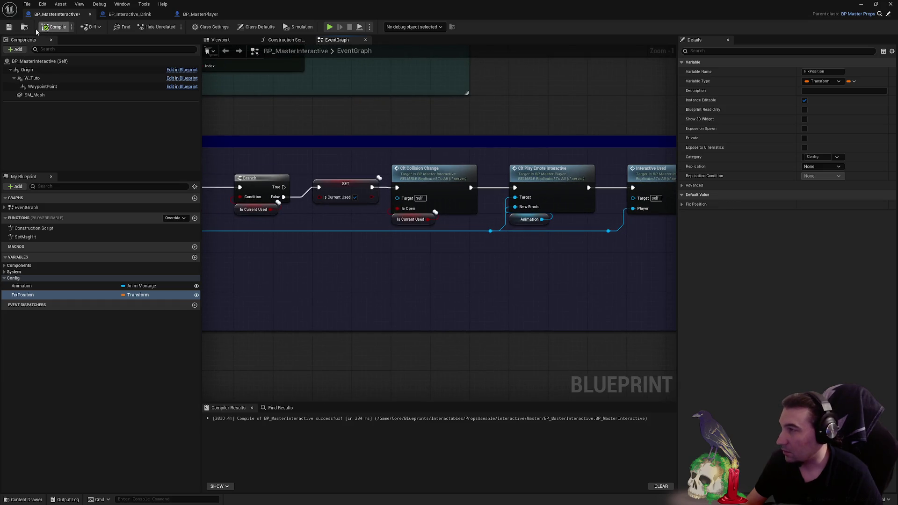
click(9, 27)
- In BP_Interactive_Drink, add a Fix Position getter feeding a Break Transform node
click(129, 14)
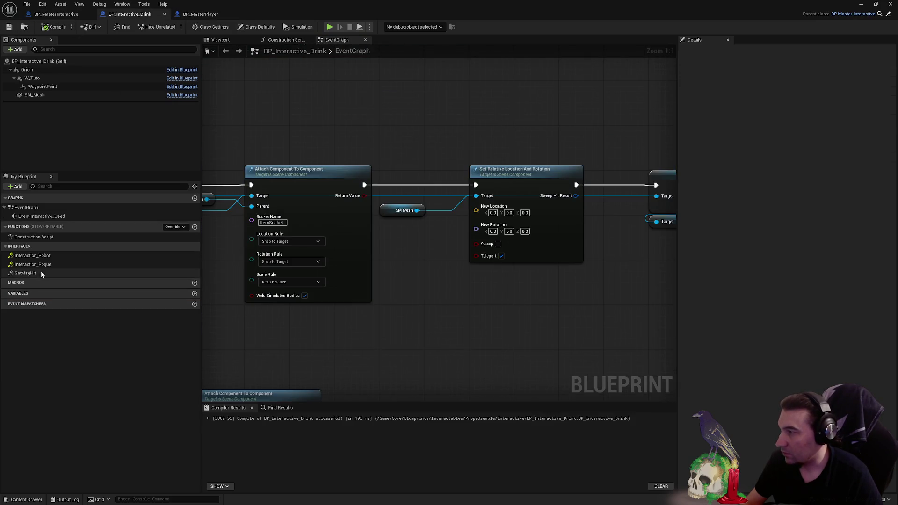
right_click(448, 356)
text(fix)
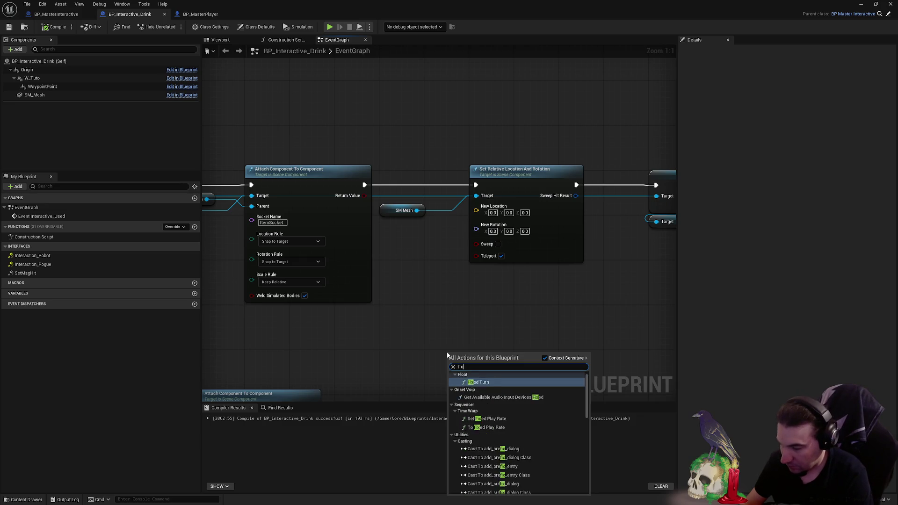
text(pos)
key(Return)
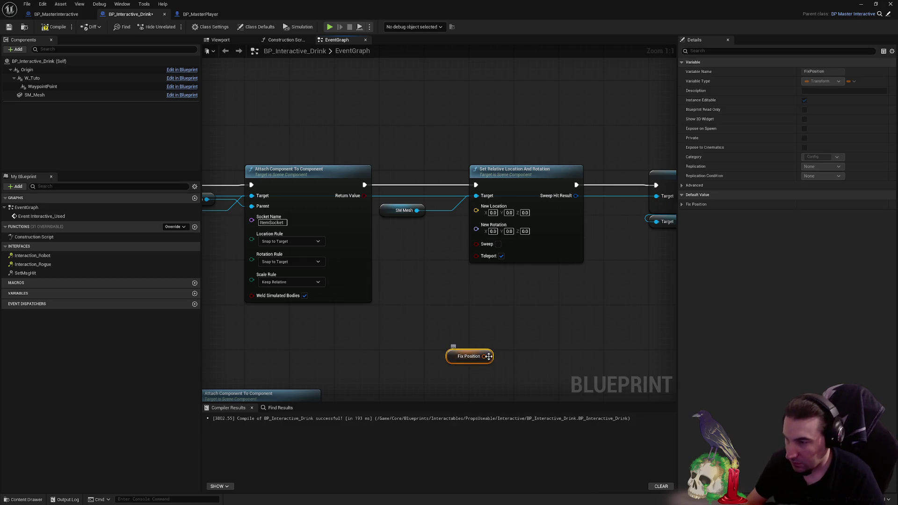
drag(488, 357, 510, 359)
text(bre)
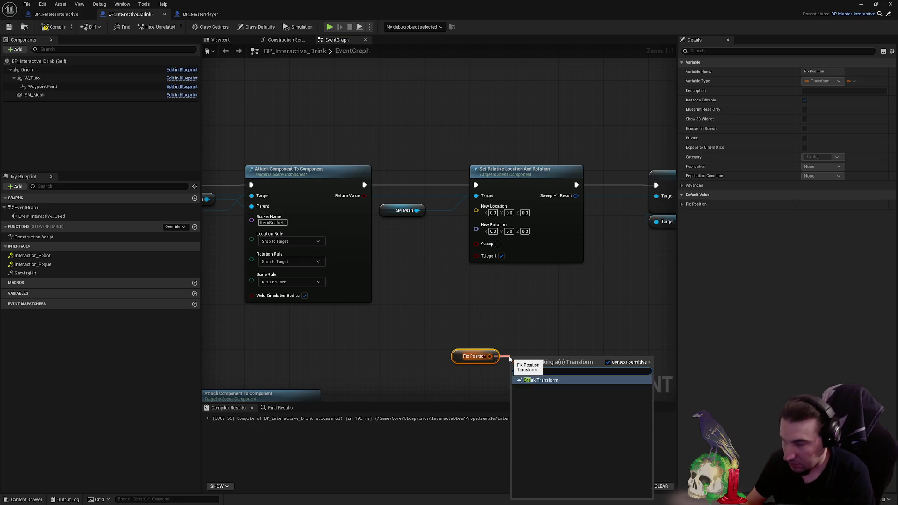
key(Return)
- Place Break Transform beside SM Mesh and wire its location and rotation into Set Relative Location And Rotation
scroll(551, 314, down, 3)
drag(262, 129, 515, 240)
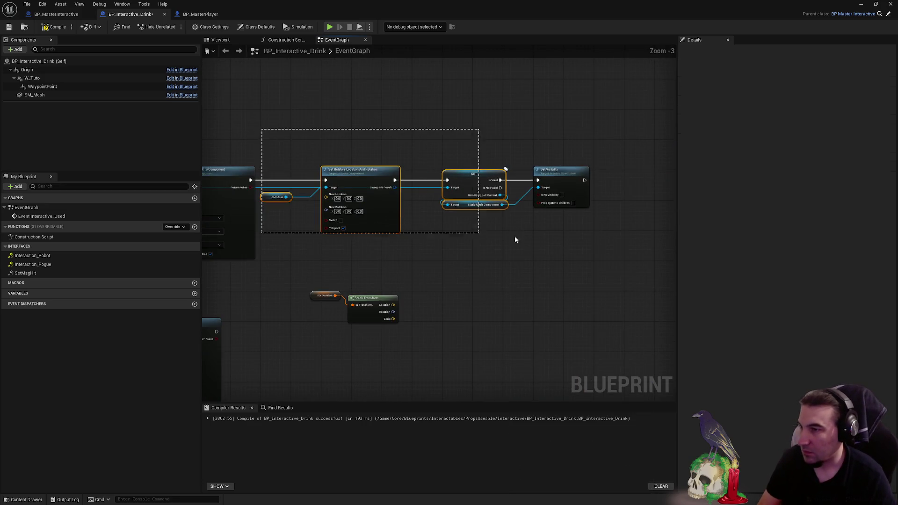
scroll(325, 163, up, 3)
drag(327, 169, 417, 164)
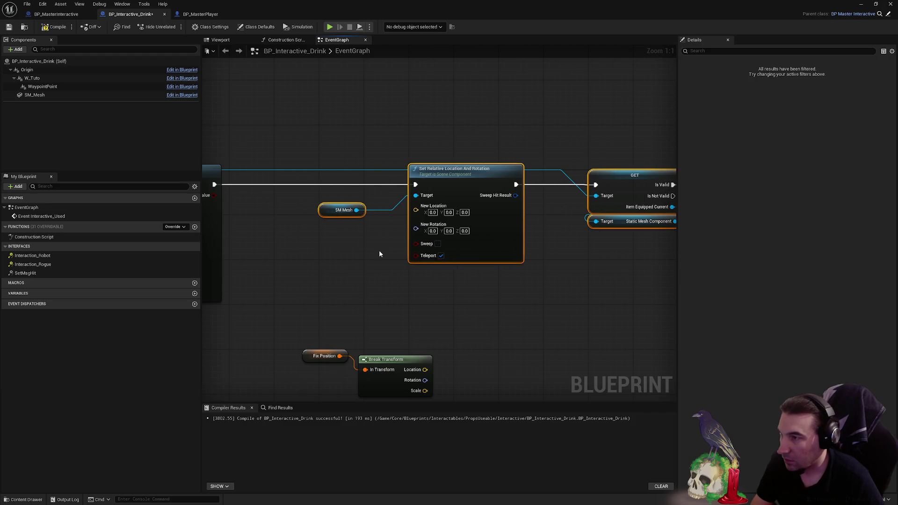
mouse_move(318, 361)
mouse_down()
mouse_move(269, 248)
mouse_move(244, 227)
mouse_up()
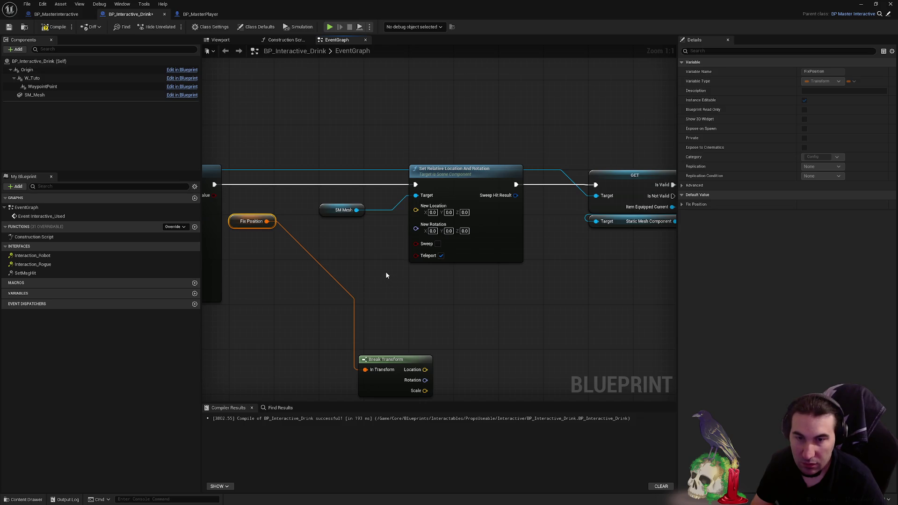
drag(384, 263, 424, 254)
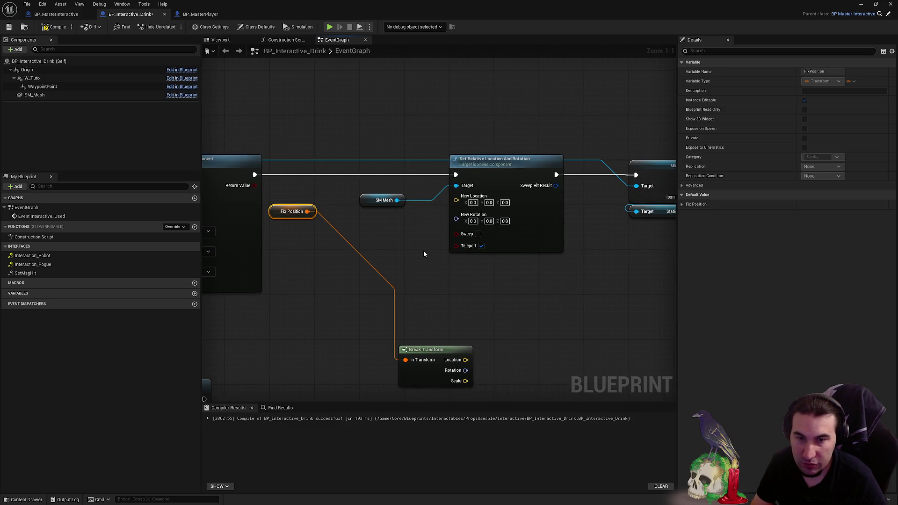
mouse_move(428, 346)
mouse_down()
mouse_move(412, 241)
mouse_move(364, 193)
mouse_up()
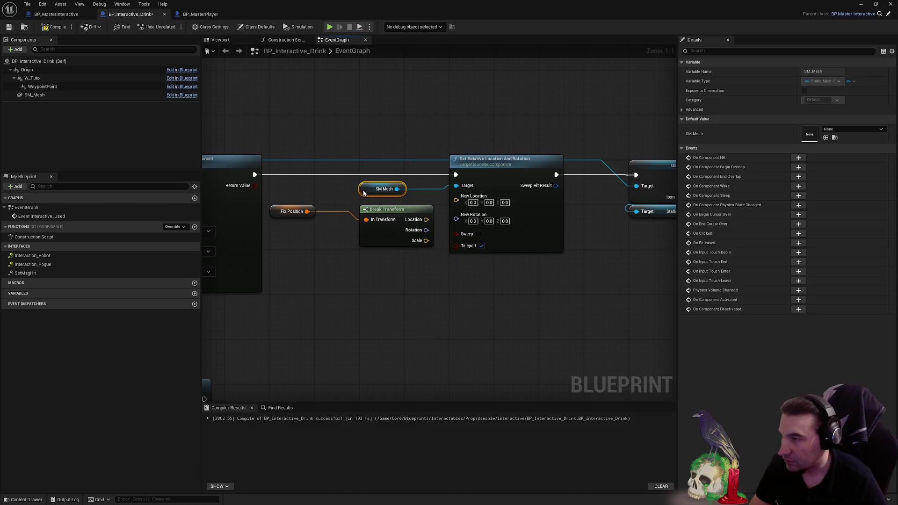
mouse_move(425, 219)
mouse_down()
mouse_move(456, 199)
mouse_move(456, 214)
mouse_up()
- Tidy the node layout of the drink chain, then compile and save BP_Interactive_Drink
scroll(384, 152, down, 2)
drag(344, 132, 603, 254)
scroll(393, 178, up, 2)
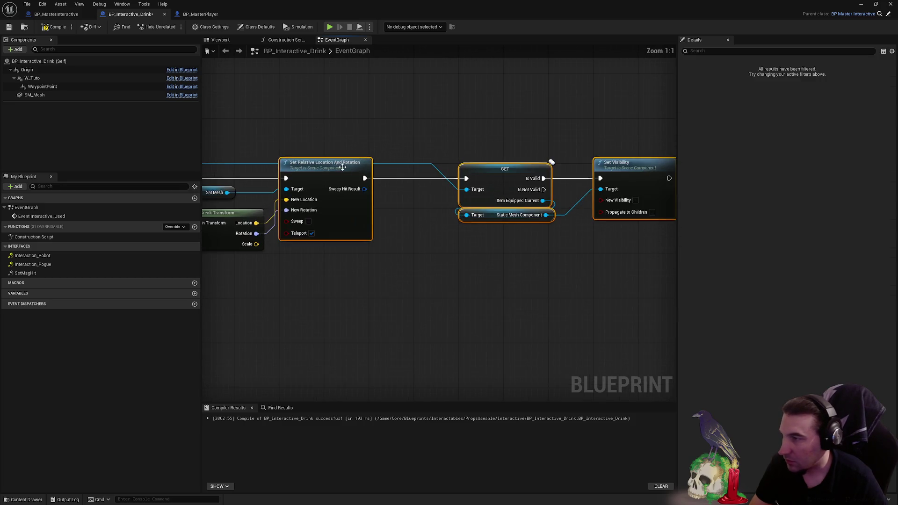
mouse_move(336, 169)
mouse_down()
mouse_move(381, 165)
mouse_move(305, 169)
mouse_up()
drag(433, 140, 631, 187)
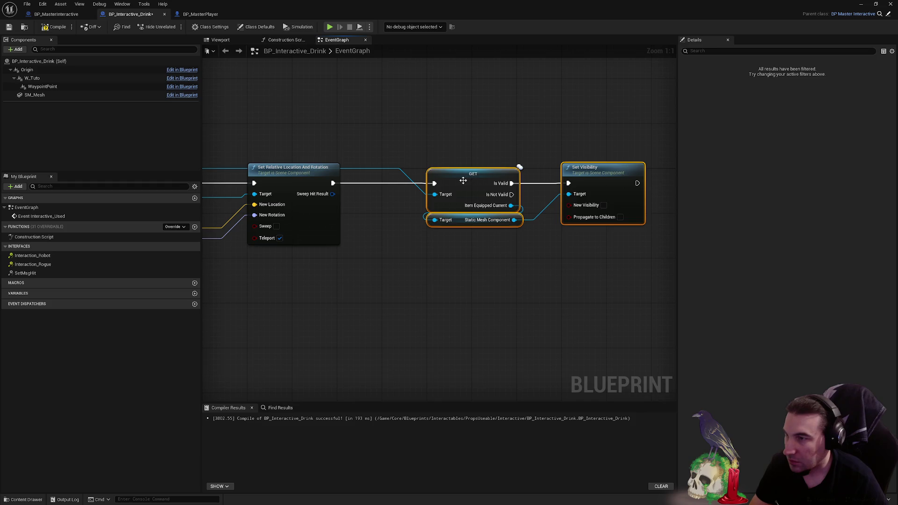
drag(462, 182, 416, 183)
drag(214, 148, 378, 161)
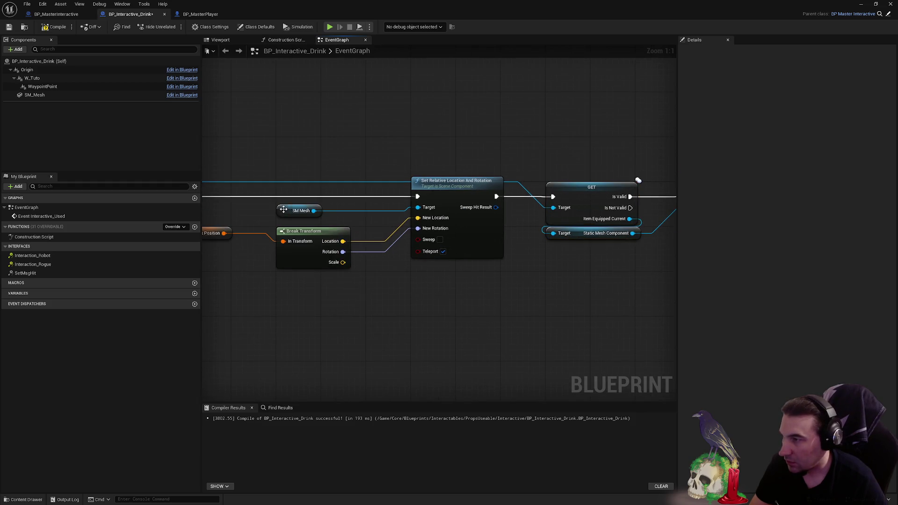
drag(284, 210, 333, 214)
drag(270, 210, 355, 198)
click(355, 198)
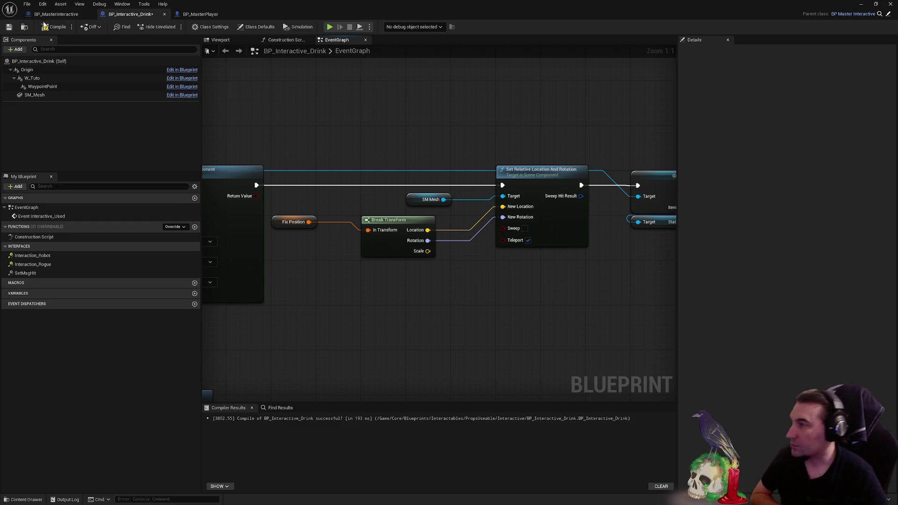
click(55, 27)
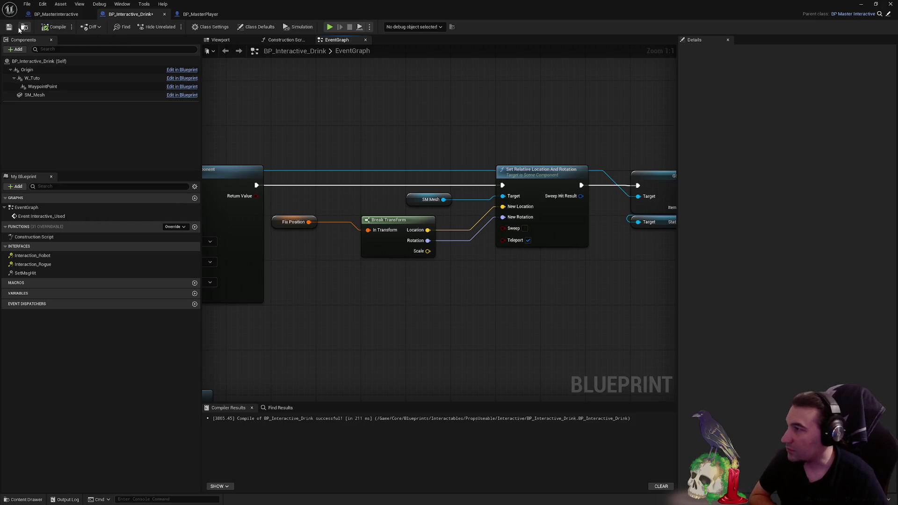
click(8, 26)
drag(441, 111, 398, 116)
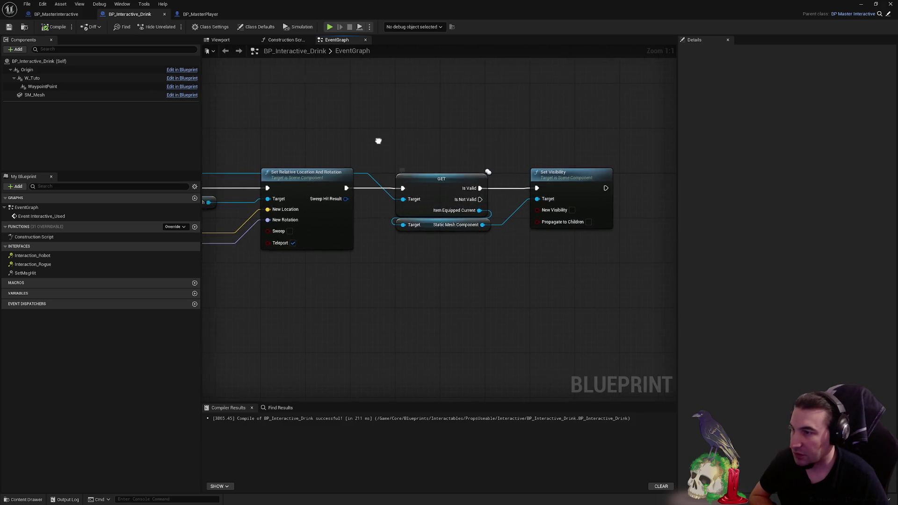
- Pan the drink graph over to the Event Interactive_Used node
scroll(589, 150, down, 3)
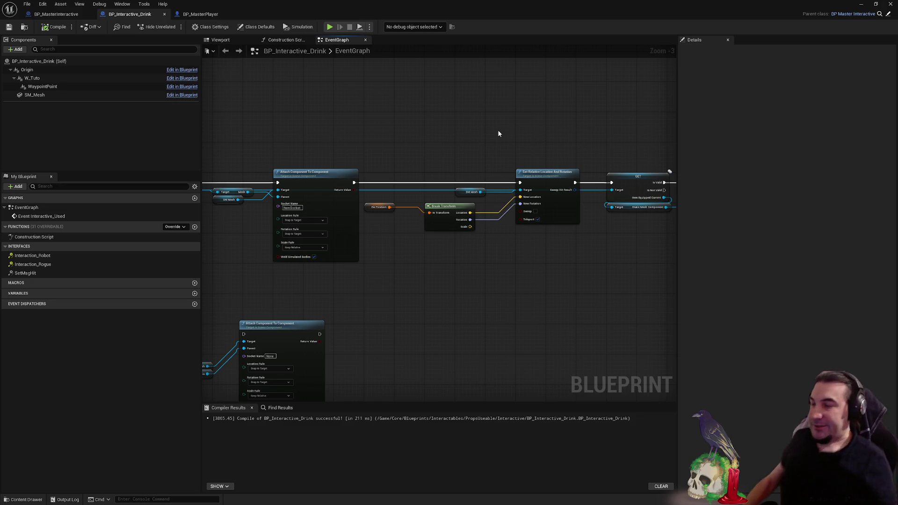
drag(385, 186, 692, 158)
drag(426, 257, 329, 258)
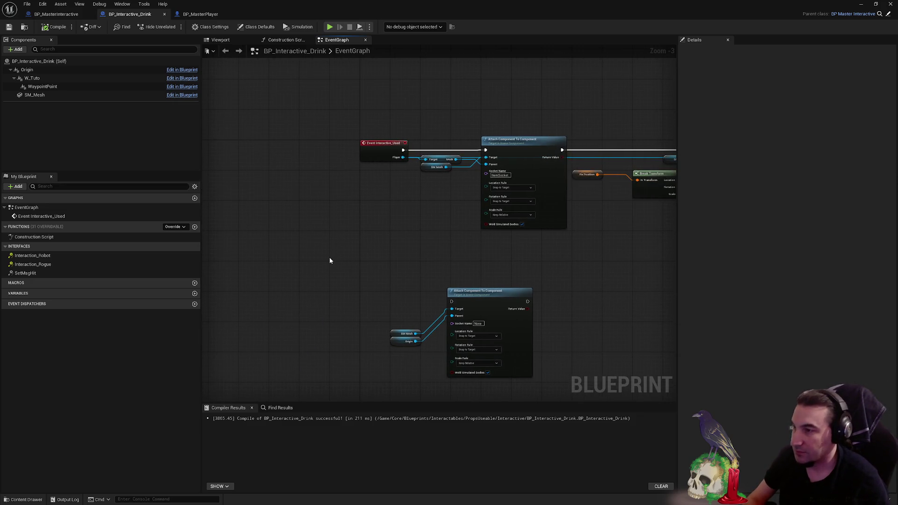
right_click(329, 257)
click(328, 238)
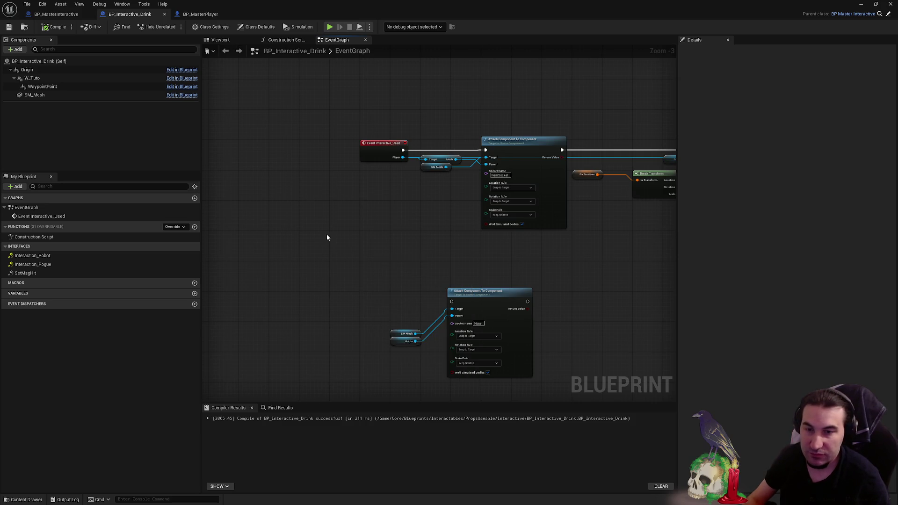
- In BP_MasterInteractive, drag the Animation getter below the emote call, then jump to the player's play-emote event
click(56, 14)
scroll(477, 215, down, 3)
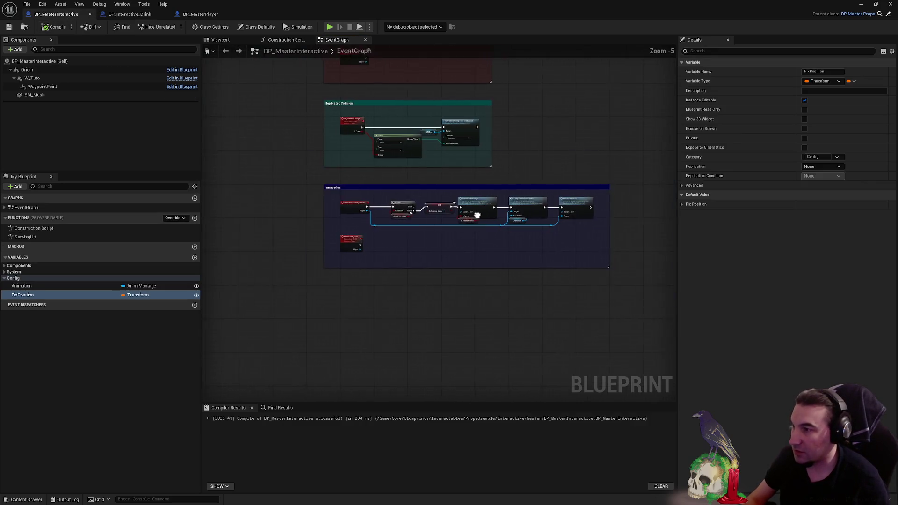
scroll(510, 220, up, 3)
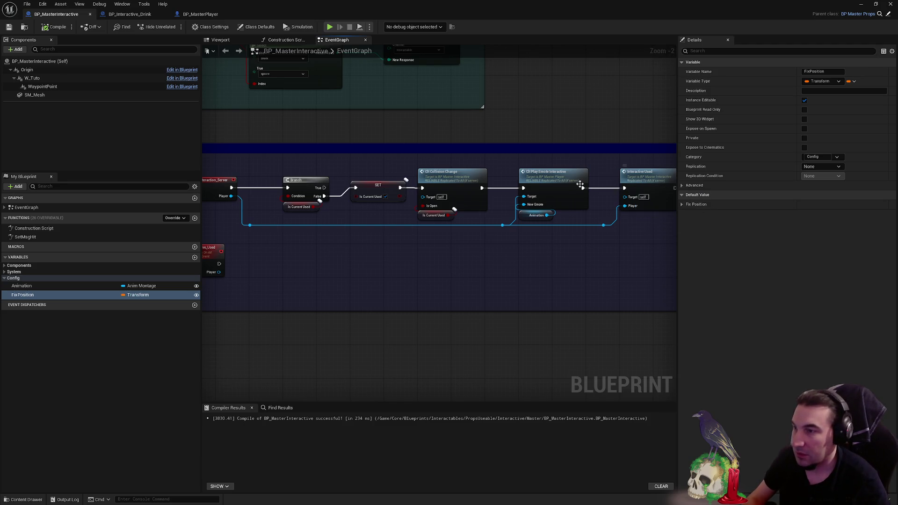
scroll(551, 196, up, 2)
click(532, 222)
drag(524, 221, 467, 267)
double_click(555, 176)
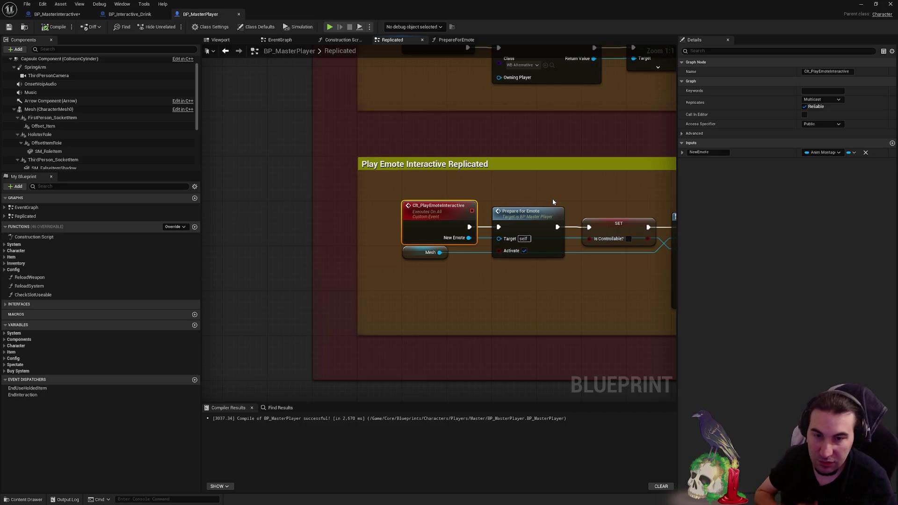
- Add an input named InteractiveItem to the CR_PlayEmoteInteractive event
mouse_move(553, 202)
mouse_down()
mouse_move(213, 168)
mouse_move(433, 172)
mouse_up()
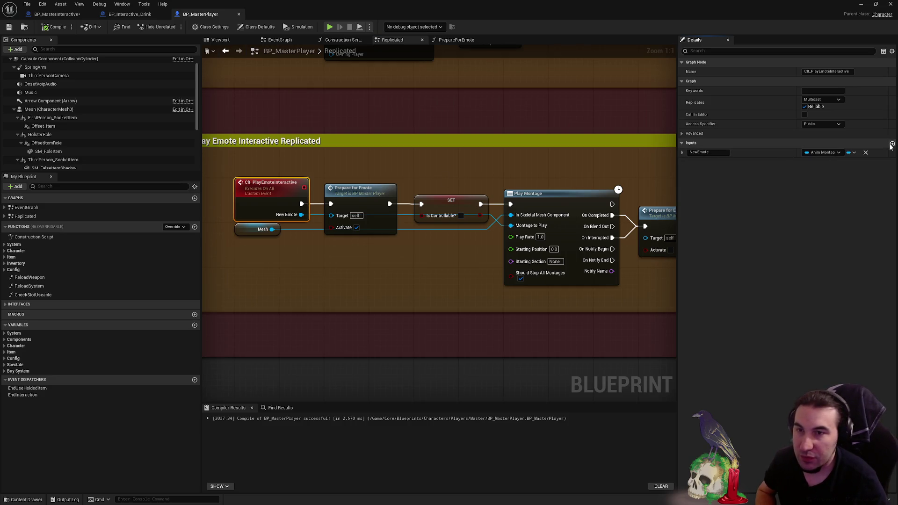
drag(241, 229, 241, 252)
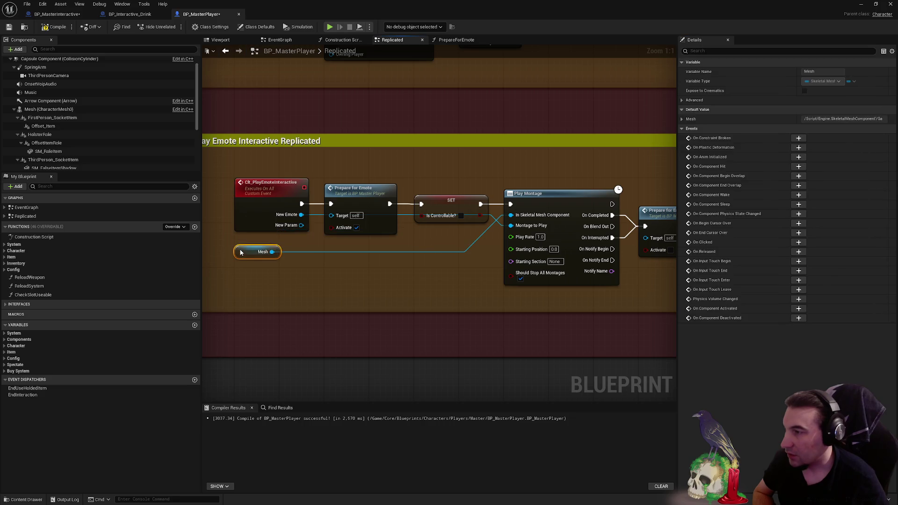
click(254, 209)
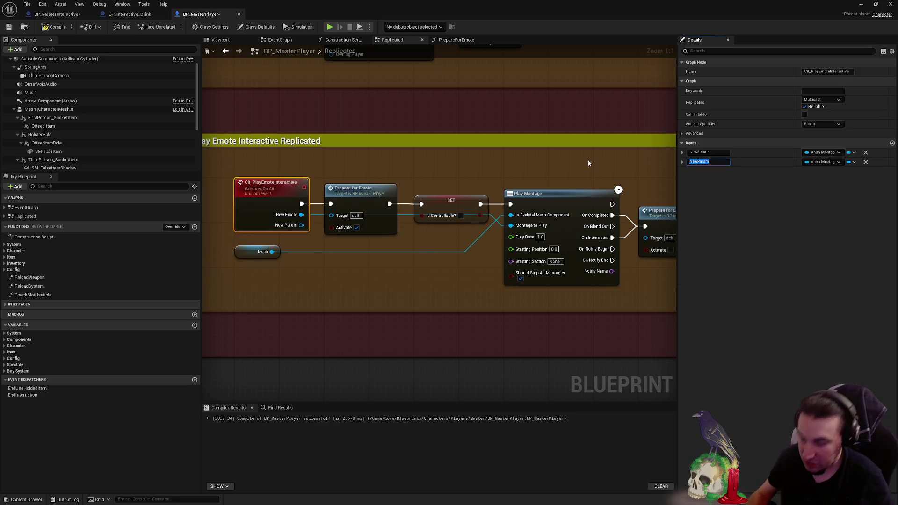
key(BackSpace)
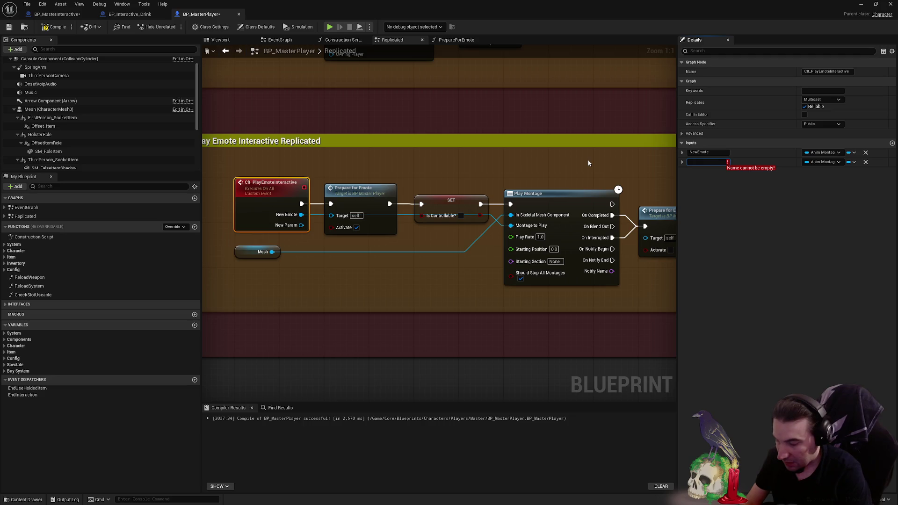
text(Interactive)
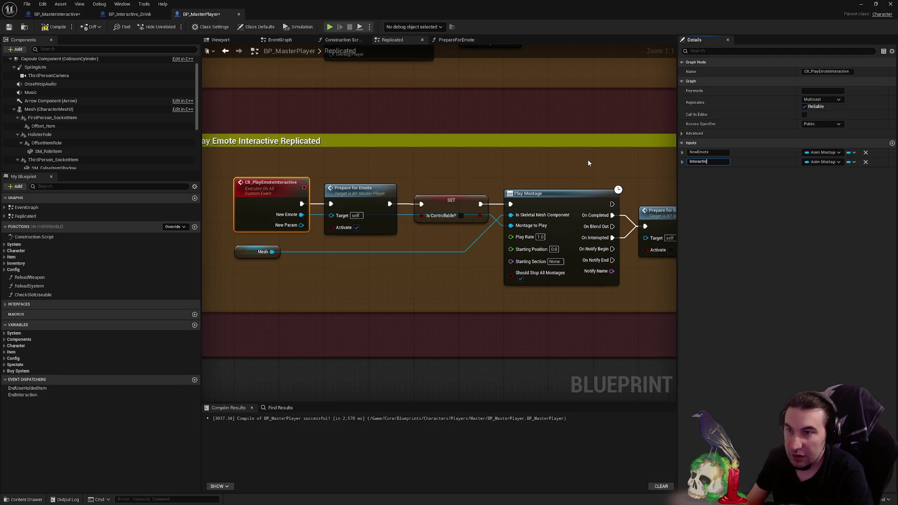
text(Item)
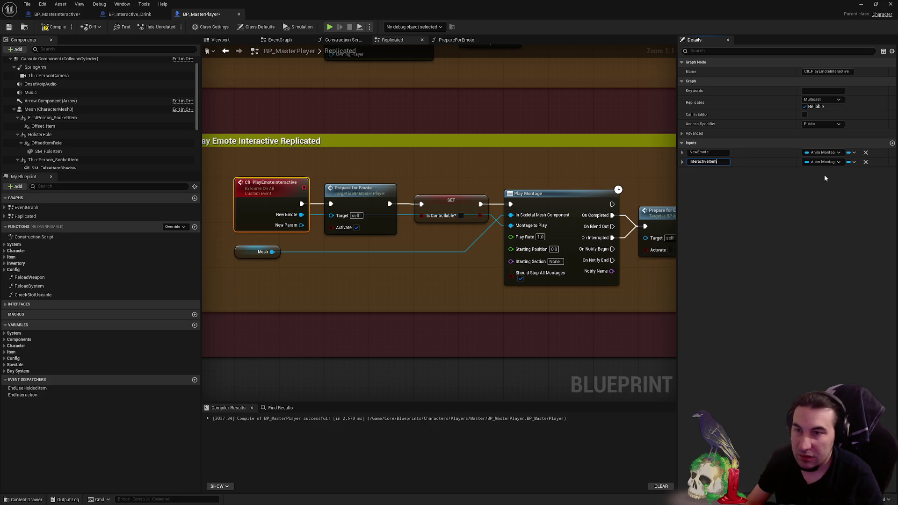
key(Return)
- Set InteractiveItem's type to BP Master Interactive, then compile and save BP_MasterPlayer
click(818, 162)
text(mast)
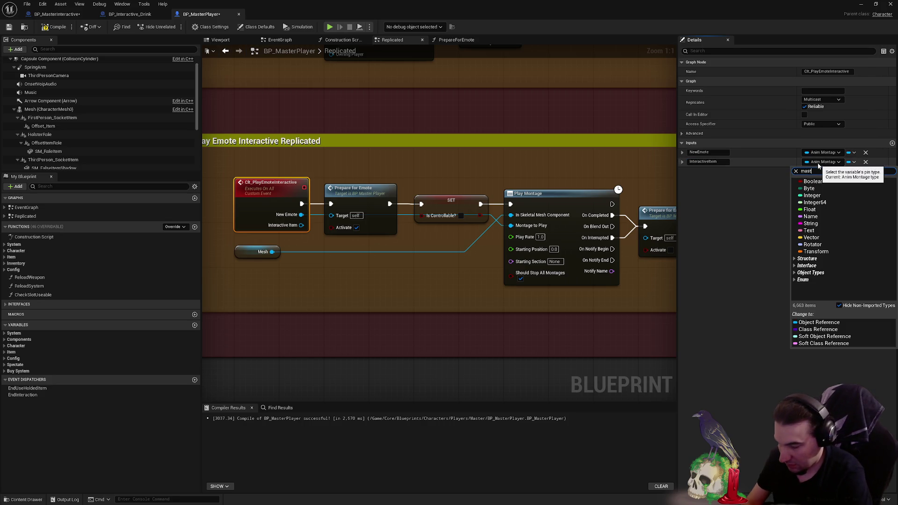
text(erint)
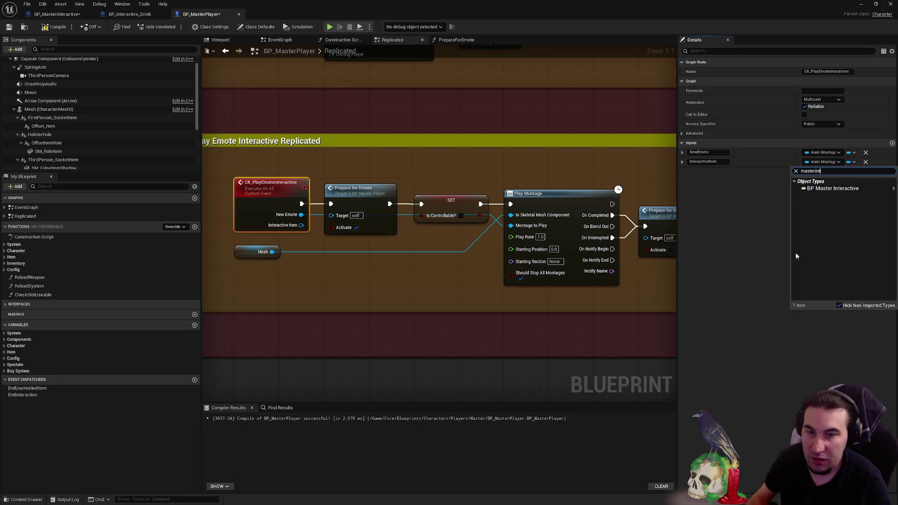
click(838, 193)
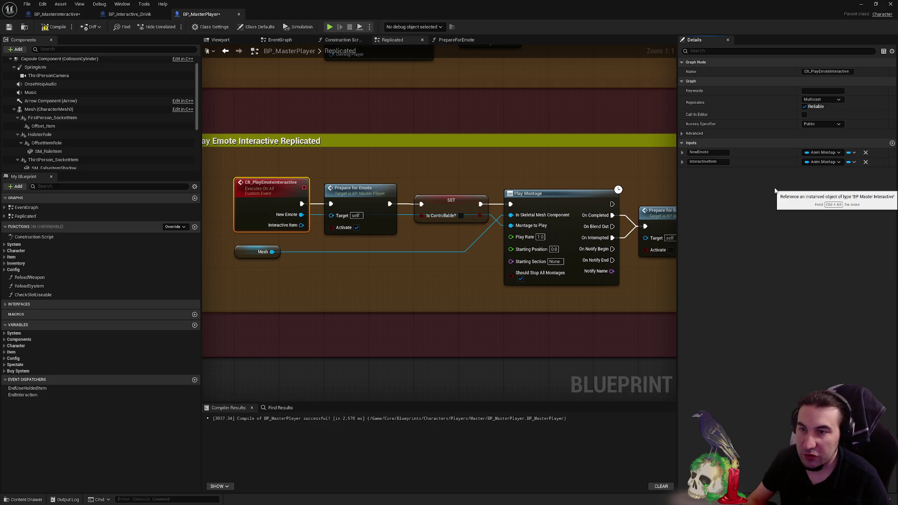
drag(555, 164, 606, 188)
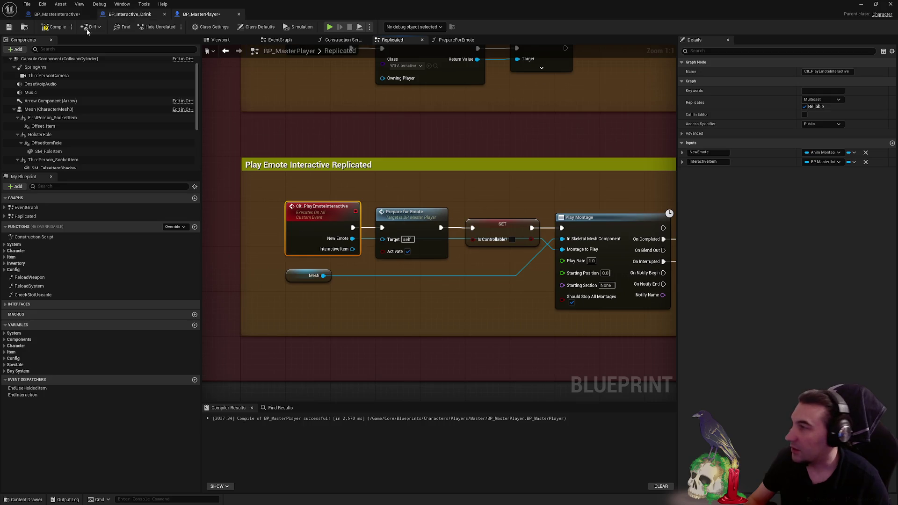
click(9, 29)
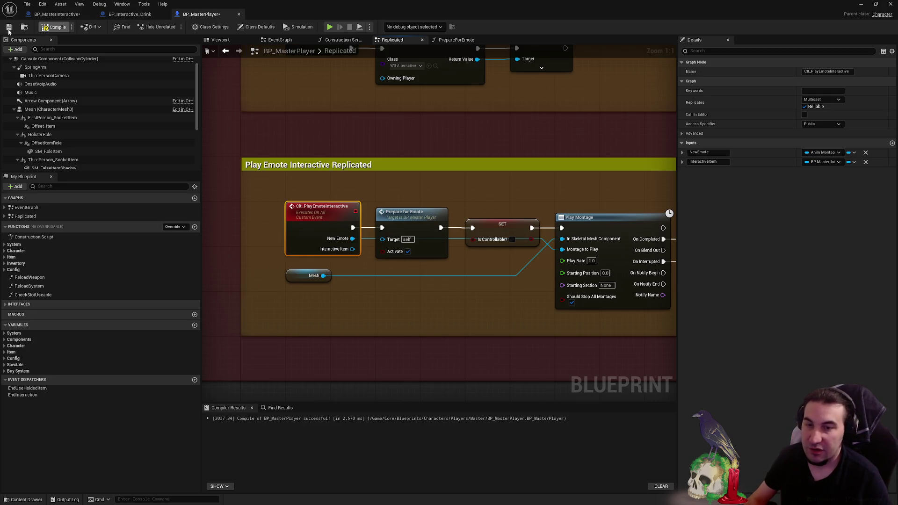
click(8, 28)
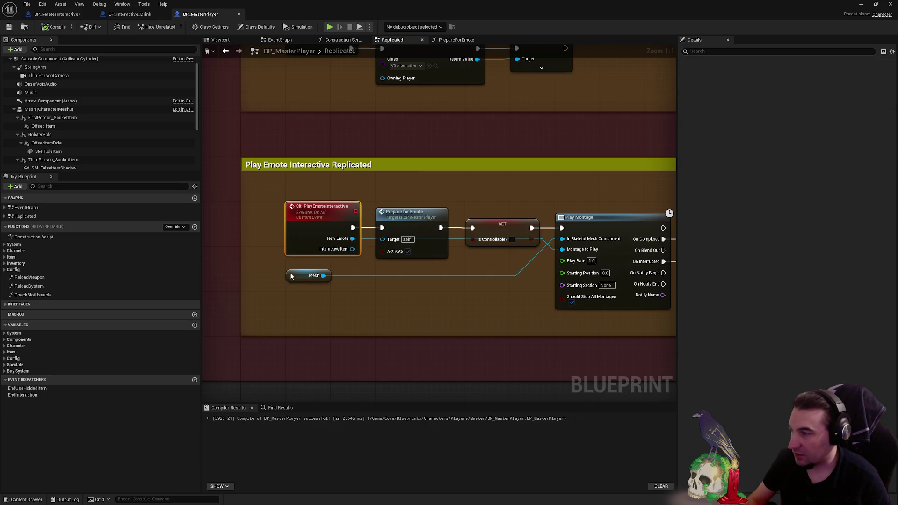
mouse_move(290, 281)
mouse_down()
mouse_move(290, 270)
mouse_move(341, 283)
mouse_move(477, 261)
mouse_up()
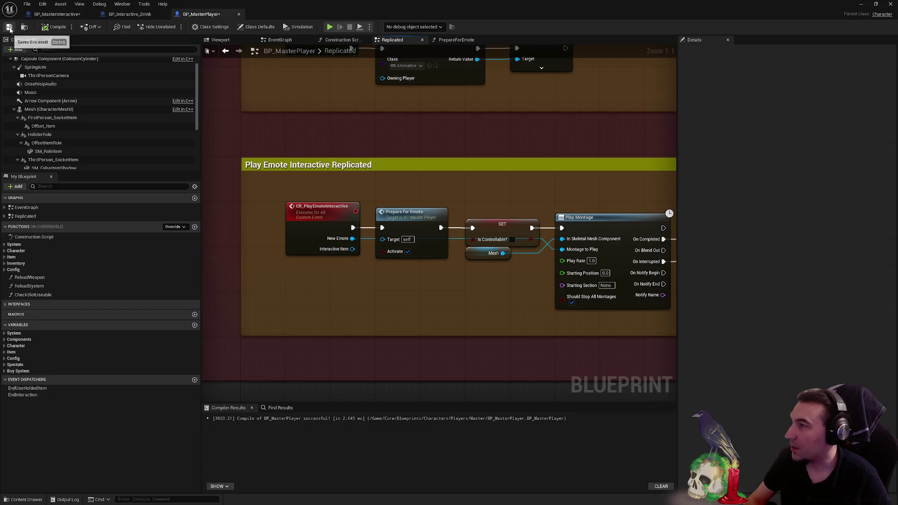
- Save all assets, review BP_Interactive_Drink's ItemSocket attach and FixPosition nodes, then return to BP_MasterInteractive
click(8, 27)
click(129, 14)
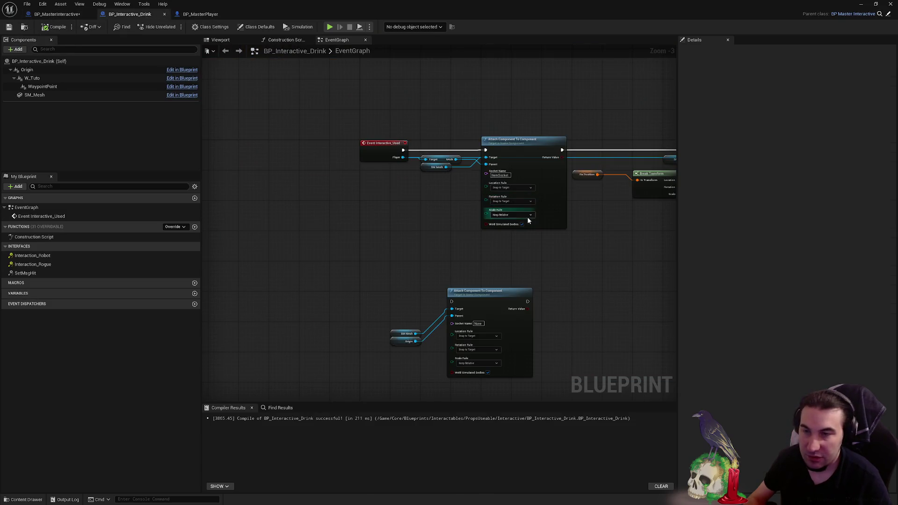
drag(526, 217, 457, 221)
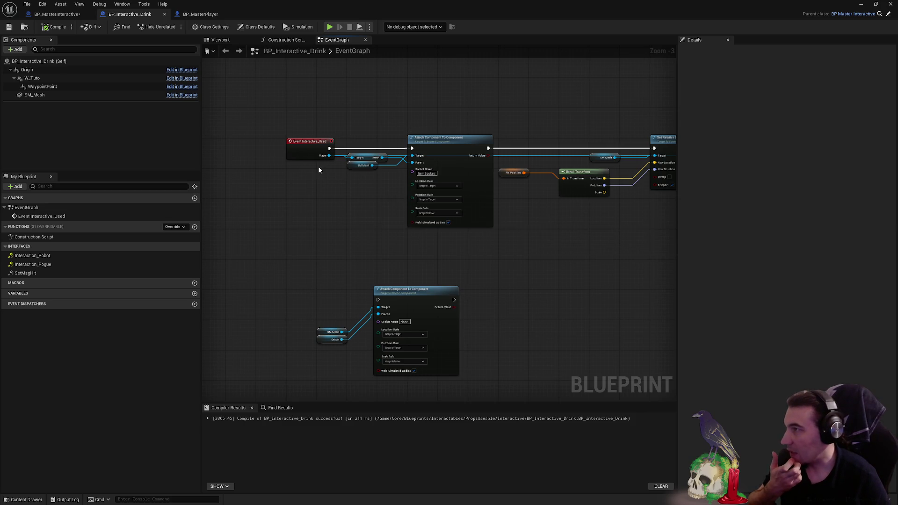
drag(324, 170, 64, 151)
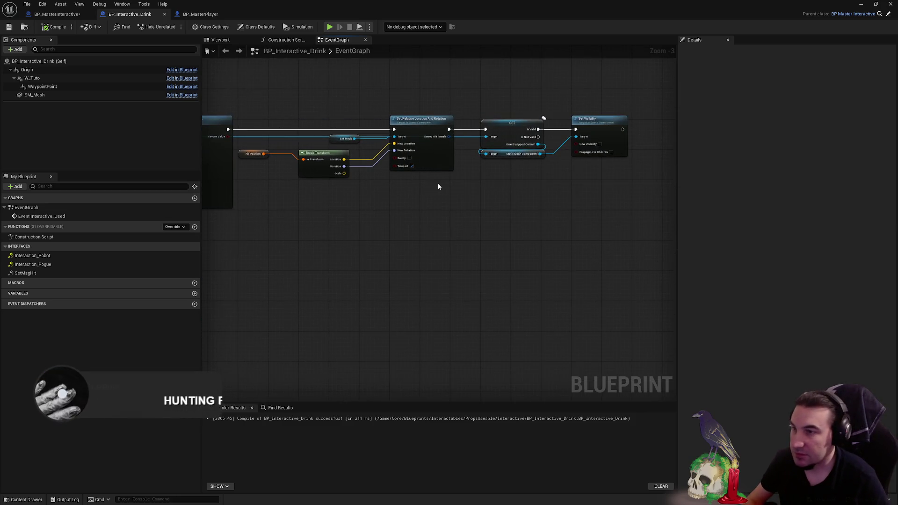
drag(438, 186, 624, 193)
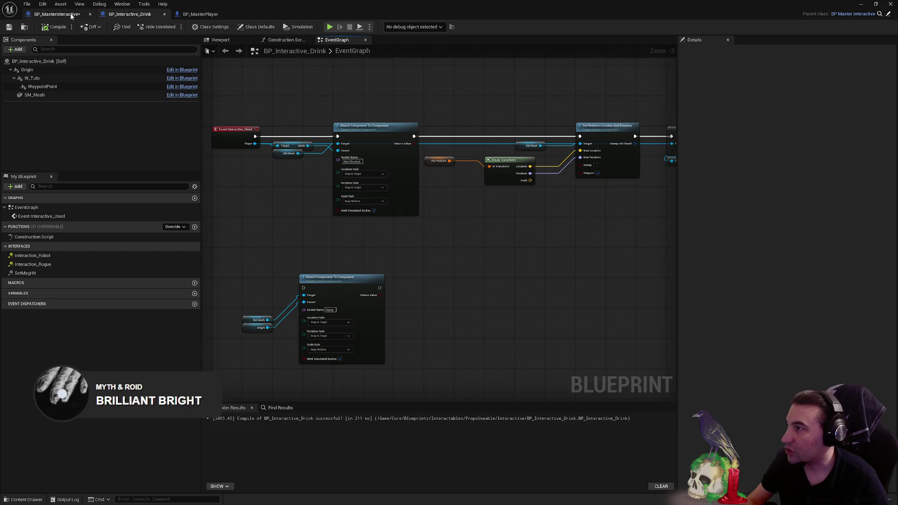
click(71, 16)
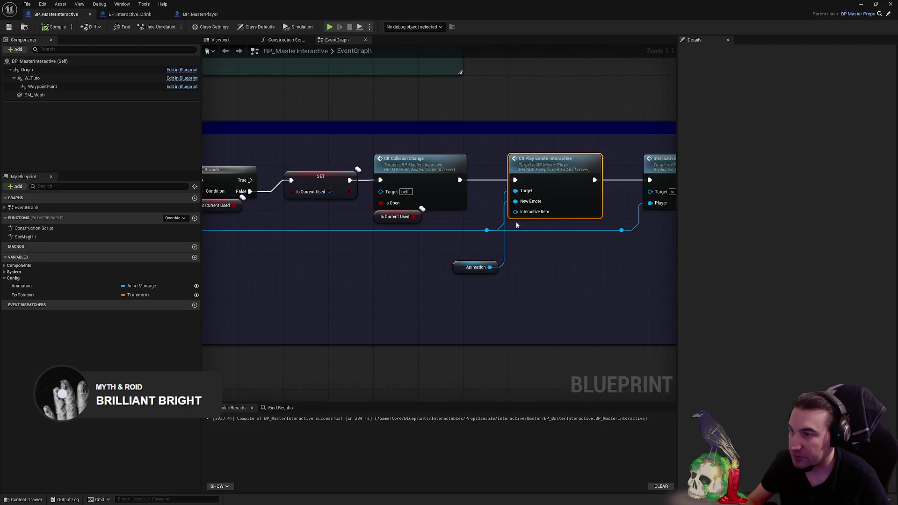
- Wire a Get Self node into the play-emote call's Interactive Item pin and open the emote event in BP_MasterPlayer
mouse_move(515, 211)
mouse_down()
mouse_move(520, 246)
mouse_move(523, 231)
mouse_up()
text(self)
key(Return)
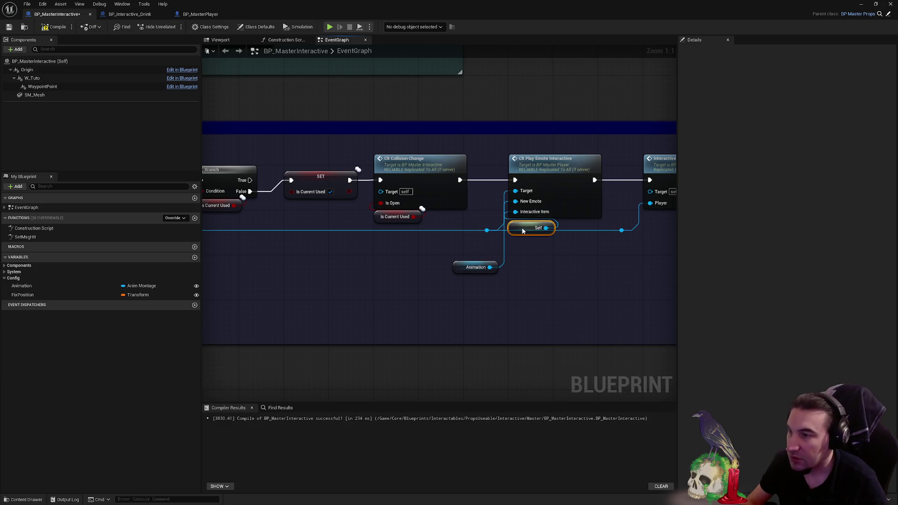
click(487, 230)
double_click(519, 161)
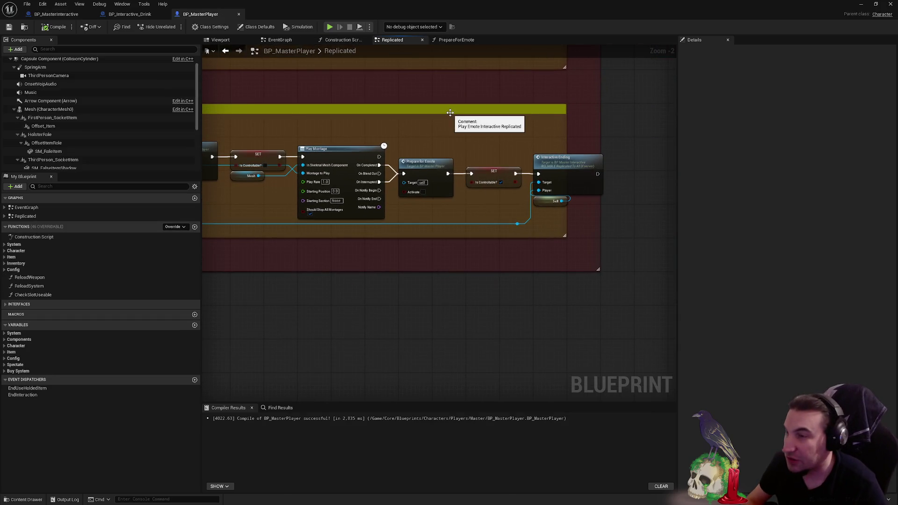
- Look over BP_MasterPlayer's replicated graph, then return to BP_Interactive_Drink and zoom in on the second attach node
drag(493, 141, 478, 138)
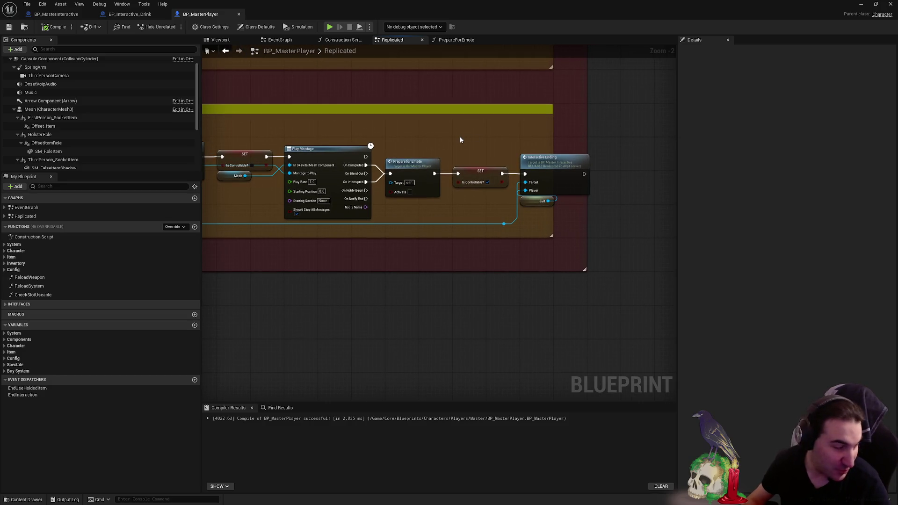
scroll(460, 136, down, 3)
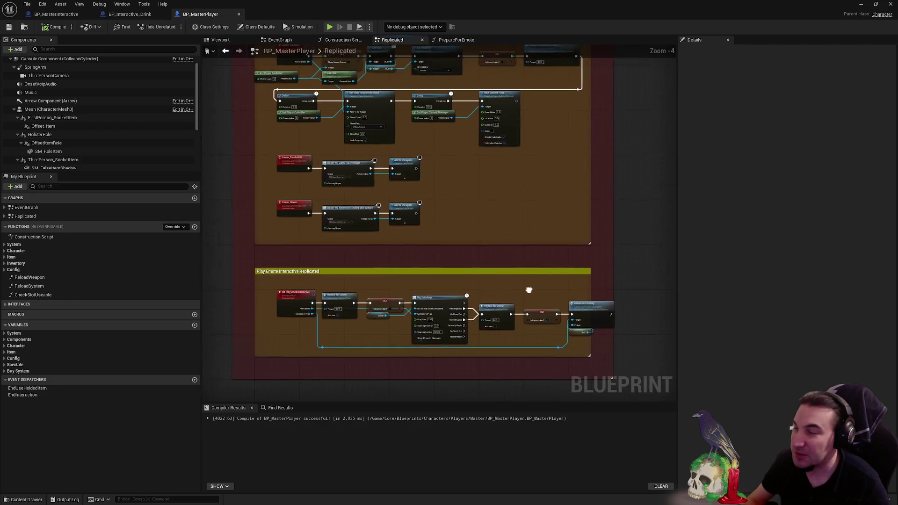
scroll(495, 261, up, 2)
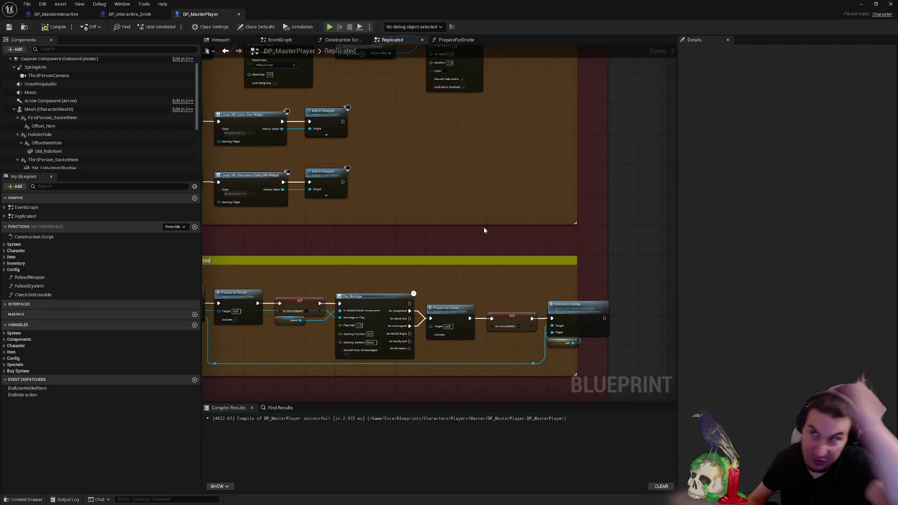
drag(498, 229, 519, 230)
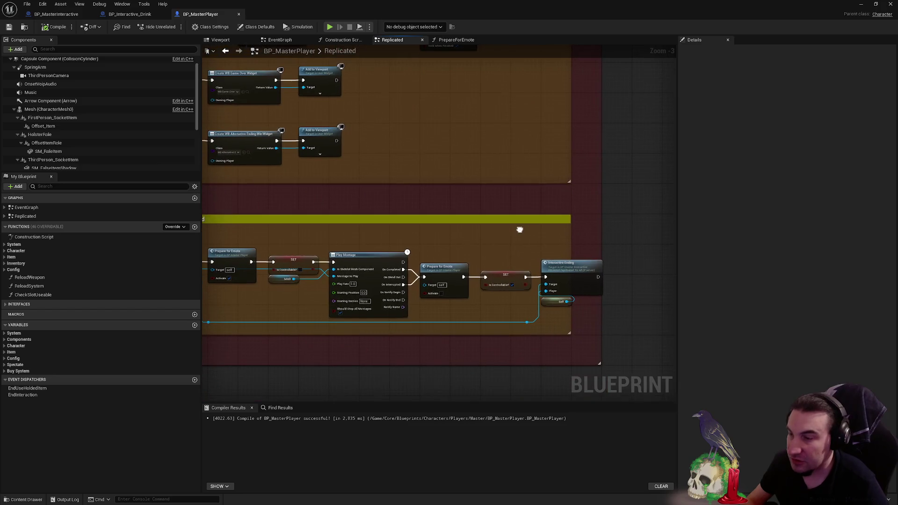
click(128, 15)
scroll(427, 227, up, 3)
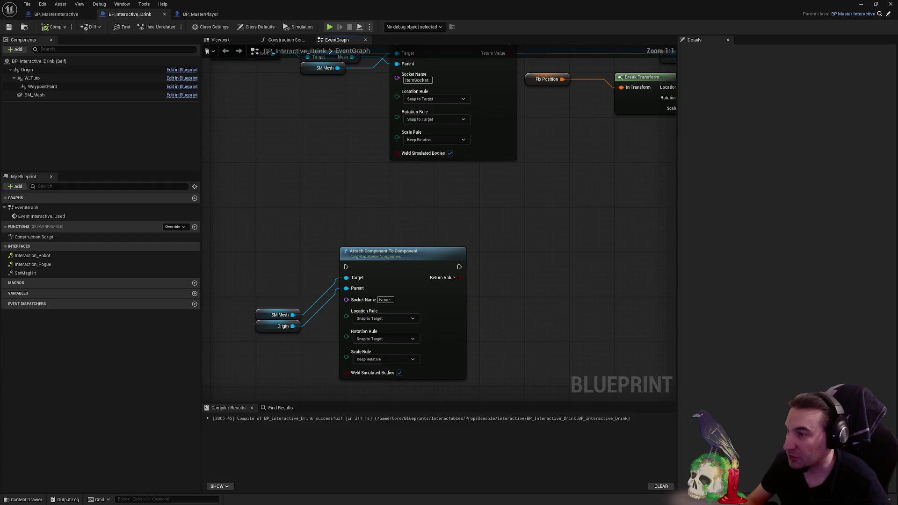
- Move the SM Mesh and Origin getters up beside the second attach node and save the blueprint
mouse_move(382, 265)
mouse_down()
mouse_move(378, 304)
mouse_move(377, 271)
mouse_up()
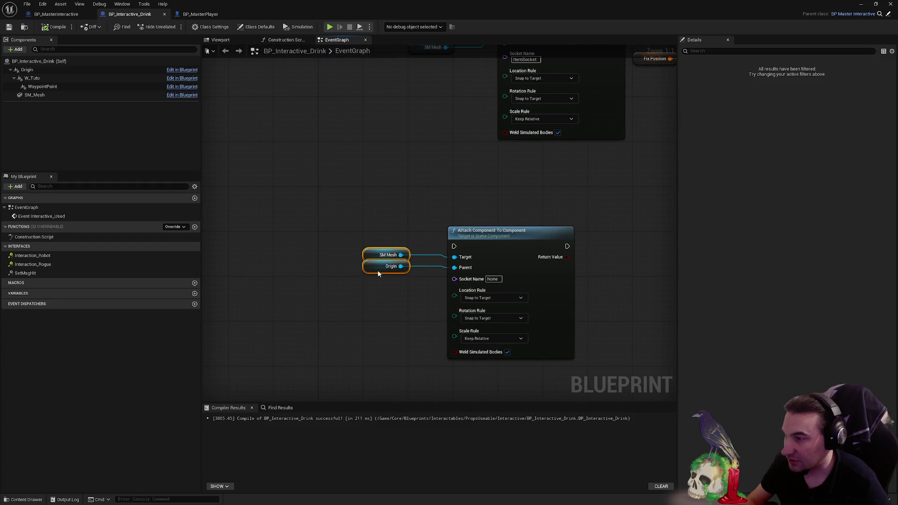
click(421, 210)
mouse_move(421, 211)
mouse_down()
mouse_move(398, 239)
mouse_move(402, 213)
mouse_move(399, 260)
mouse_up()
click(9, 26)
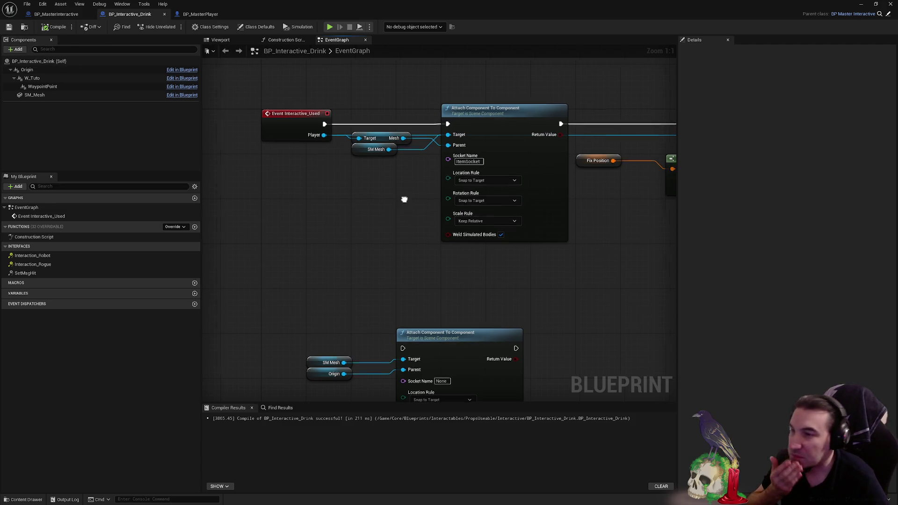
- Pan the graph to review the Set Visibility chain and both attach nodes
drag(406, 199, 197, 212)
drag(580, 224, 436, 115)
drag(198, 221, 195, 219)
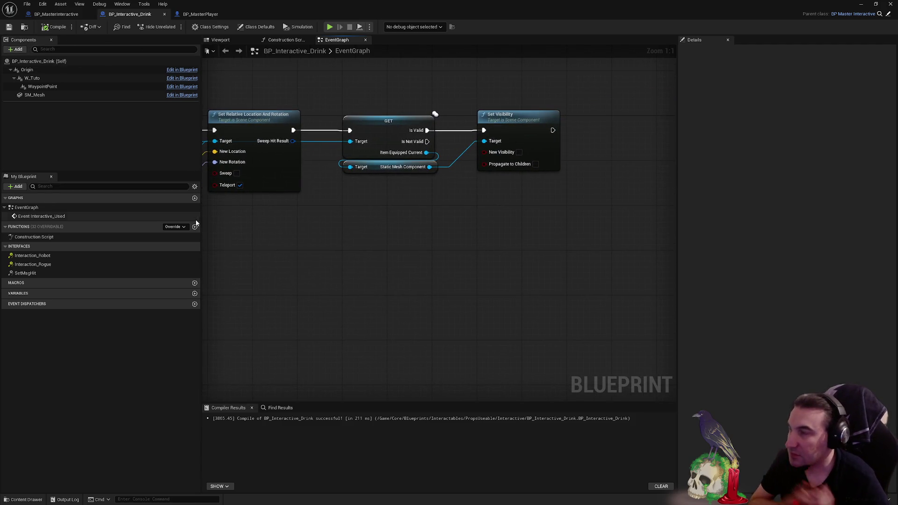
mouse_move(330, 238)
mouse_down()
mouse_move(531, 251)
mouse_move(523, 279)
mouse_move(467, 232)
mouse_up()
right_click(370, 230)
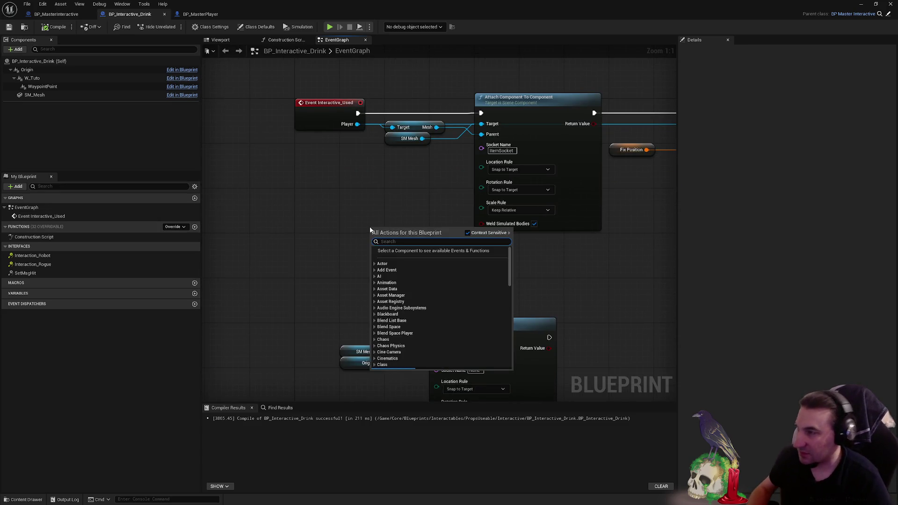
- Add an Event Interactive_Ending node beside SM Mesh and Origin and wire it into the lower Attach Component node
text(event int)
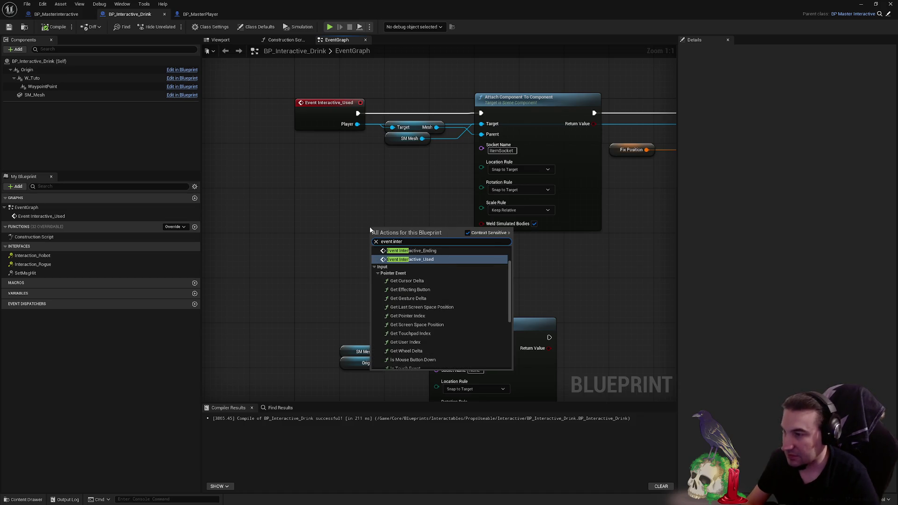
text(er)
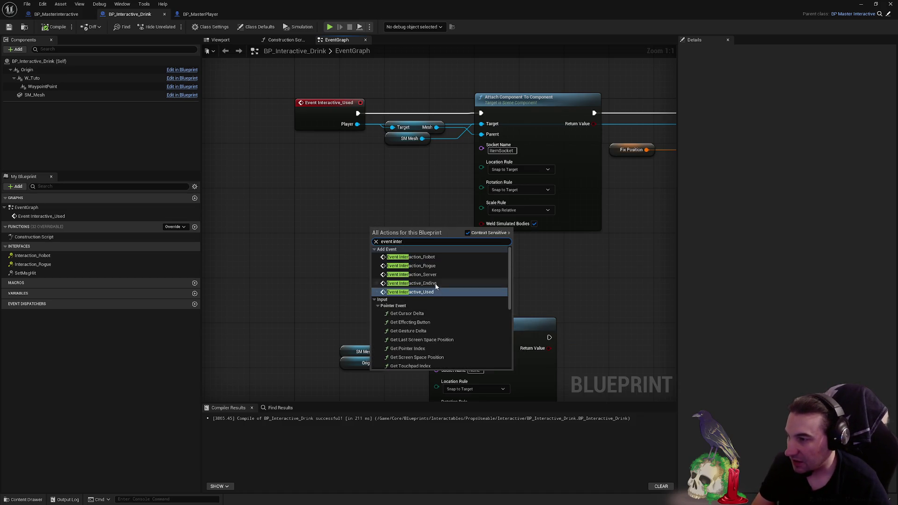
click(412, 283)
mouse_move(470, 128)
mouse_down()
mouse_move(429, 229)
mouse_move(396, 275)
mouse_up()
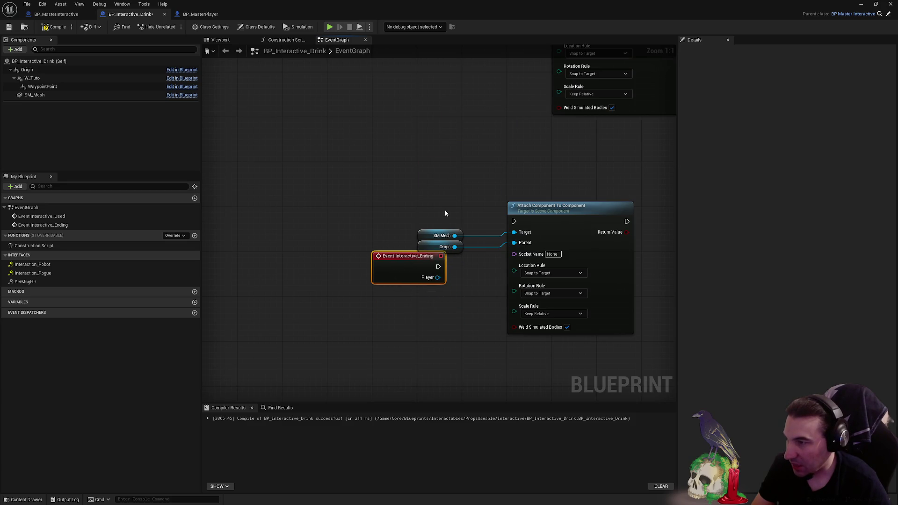
mouse_move(445, 210)
mouse_down()
mouse_move(453, 252)
mouse_move(384, 300)
mouse_up()
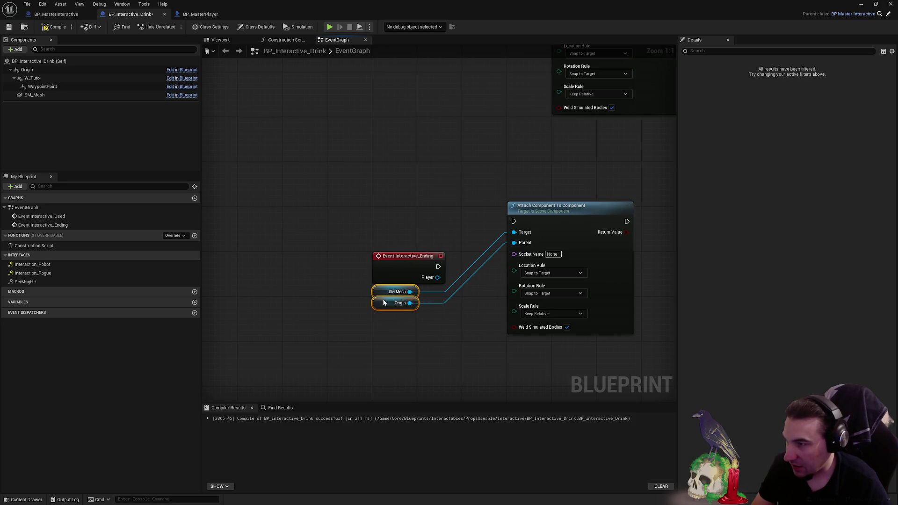
click(522, 244)
drag(536, 210, 534, 255)
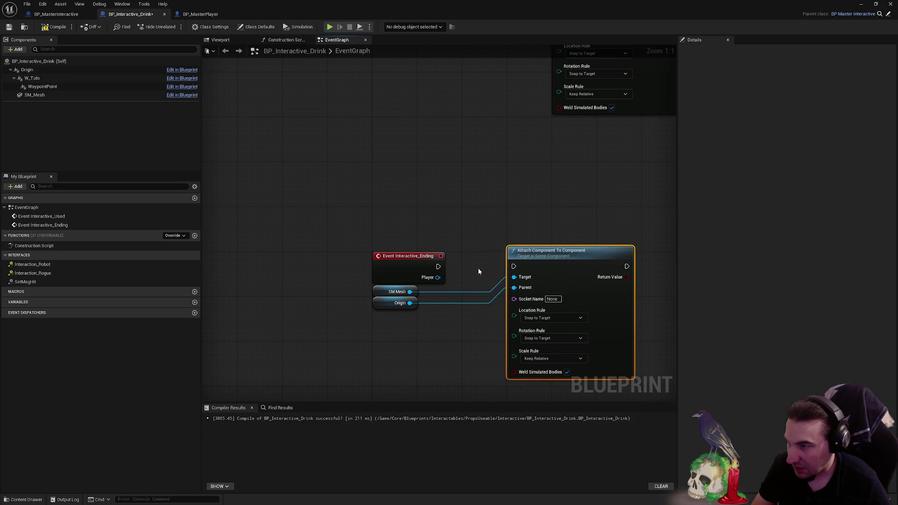
mouse_move(437, 267)
mouse_down()
mouse_move(513, 266)
mouse_move(458, 260)
mouse_up()
mouse_move(498, 173)
mouse_down()
mouse_move(347, 316)
mouse_move(336, 262)
mouse_up()
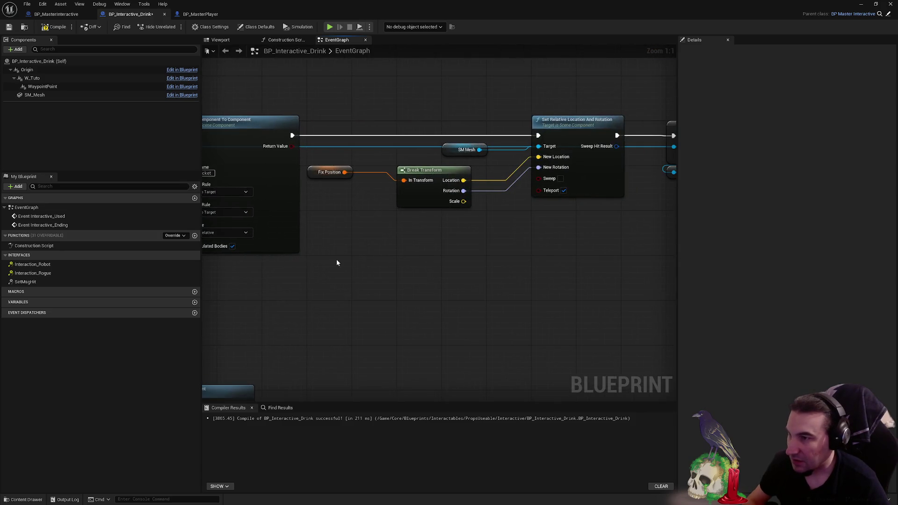
- Copy the GET and Set Visibility nodes and paste them after the lower Attach Component node
drag(576, 201, 547, 166)
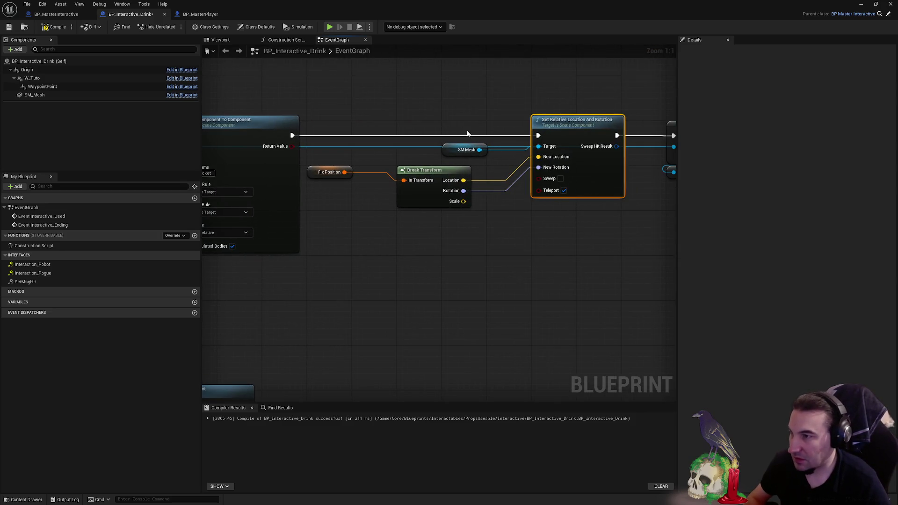
drag(505, 240, 379, 228)
click(443, 265)
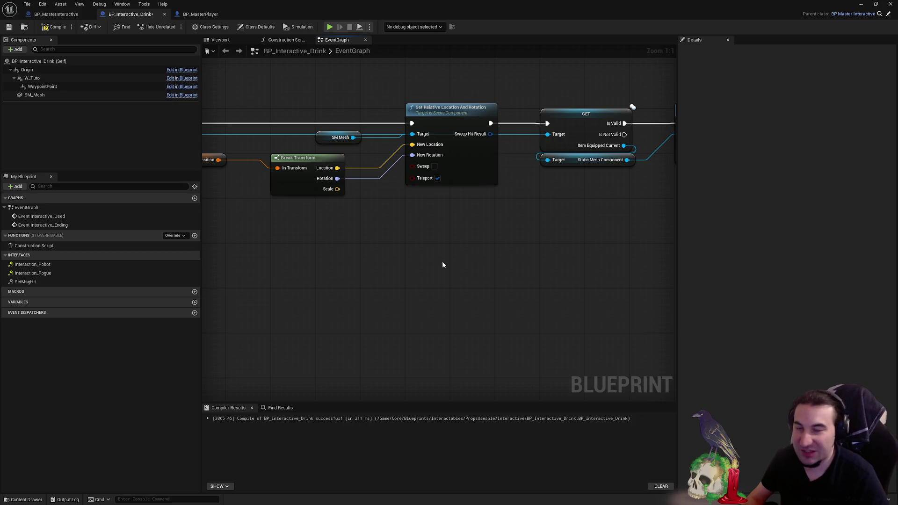
mouse_move(566, 255)
mouse_down()
mouse_move(407, 257)
mouse_move(431, 257)
mouse_up()
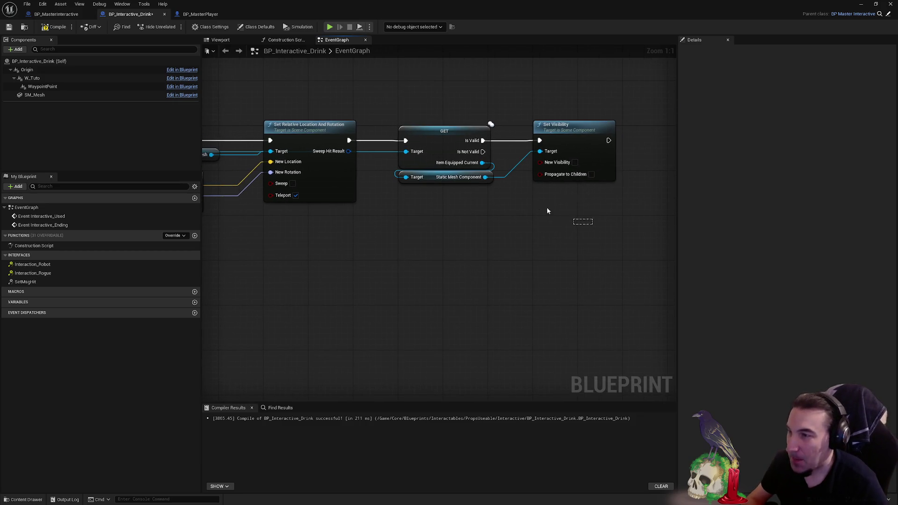
mouse_move(548, 210)
mouse_down()
mouse_move(402, 121)
mouse_move(578, 122)
mouse_up()
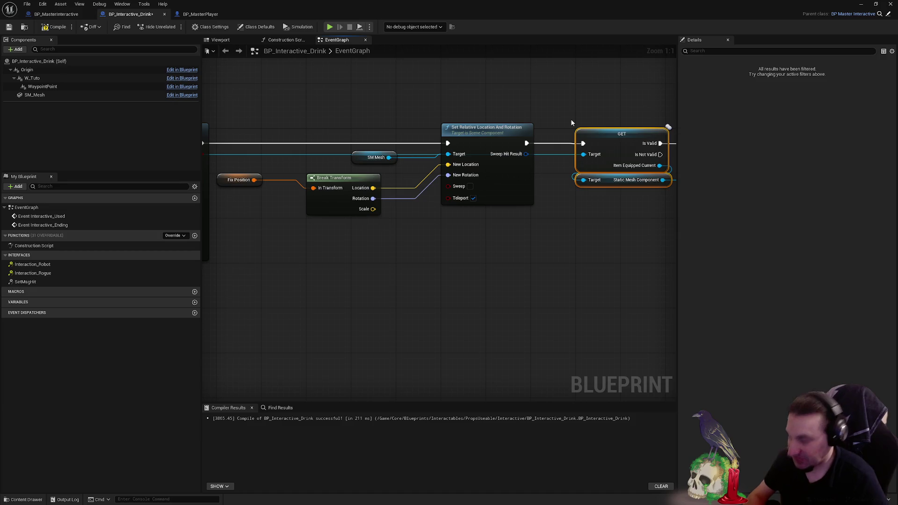
mouse_move(492, 156)
mouse_down()
mouse_move(468, 187)
mouse_move(577, 197)
mouse_move(486, 186)
mouse_move(519, 186)
mouse_move(424, 189)
mouse_up()
key(ctrl+v)
- Connect the ending event's Player pin to the pasted GET's Target, routed below through two reroute points
drag(236, 199, 493, 199)
double_click(274, 199)
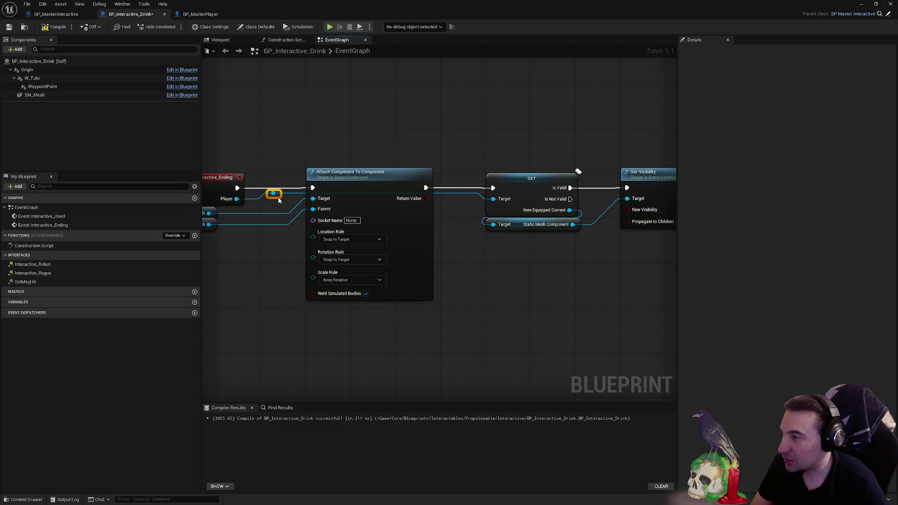
mouse_move(278, 200)
mouse_down()
mouse_move(266, 326)
mouse_move(262, 311)
mouse_up()
double_click(375, 311)
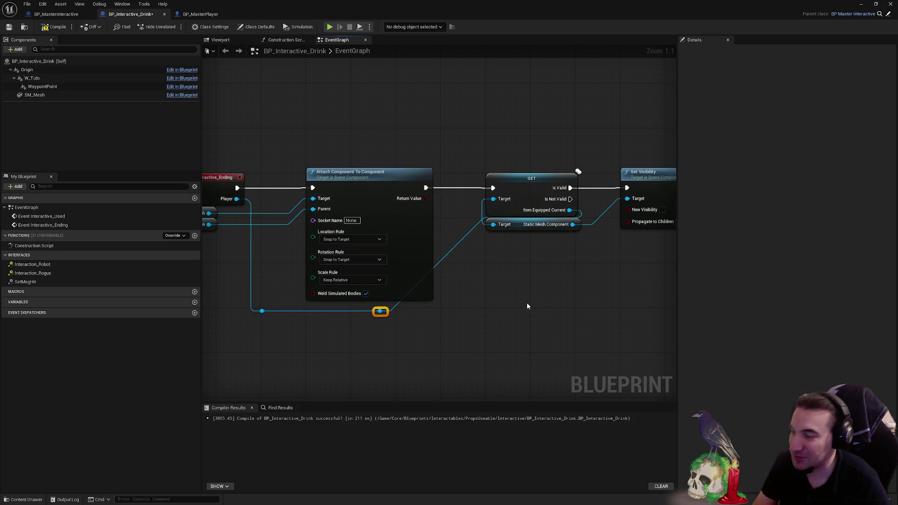
drag(381, 311, 465, 310)
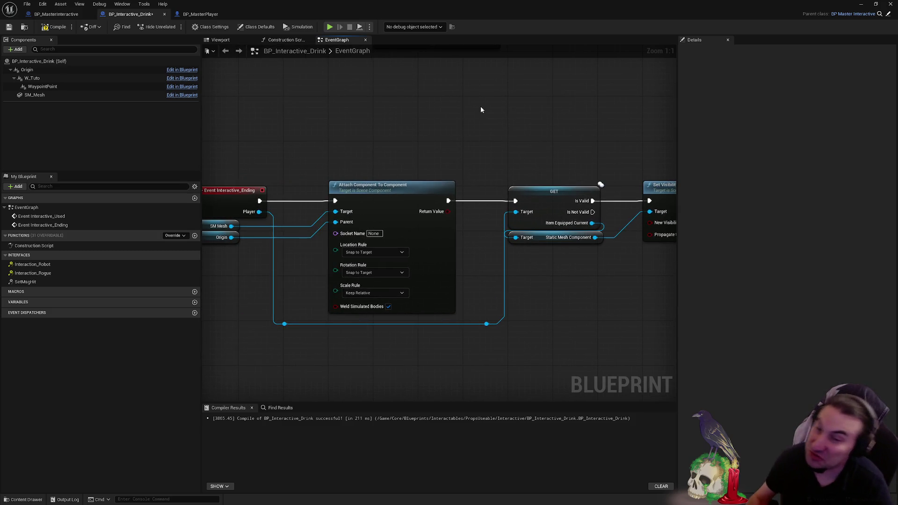
scroll(481, 105, down, 3)
drag(487, 222, 455, 190)
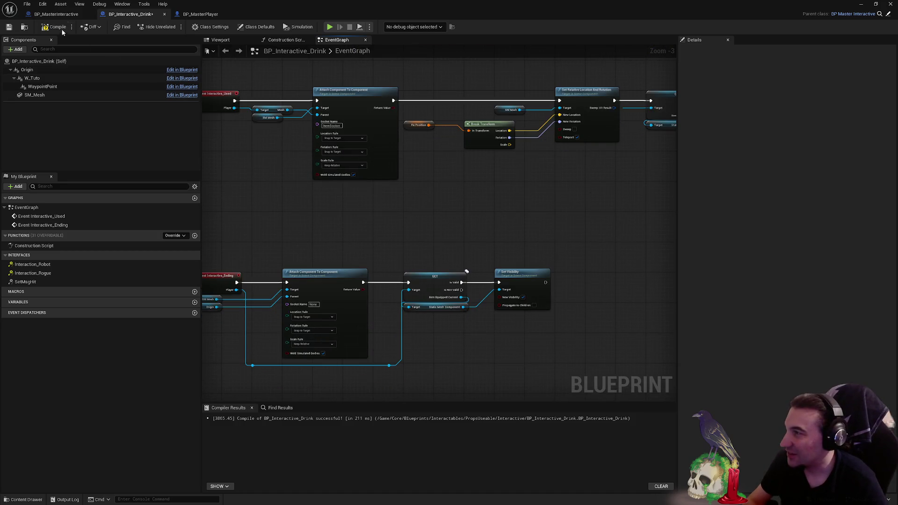
- Compile and save BP_Interactive_Drink, check both event chains, and return to the Lvl_HUB level editor
click(11, 28)
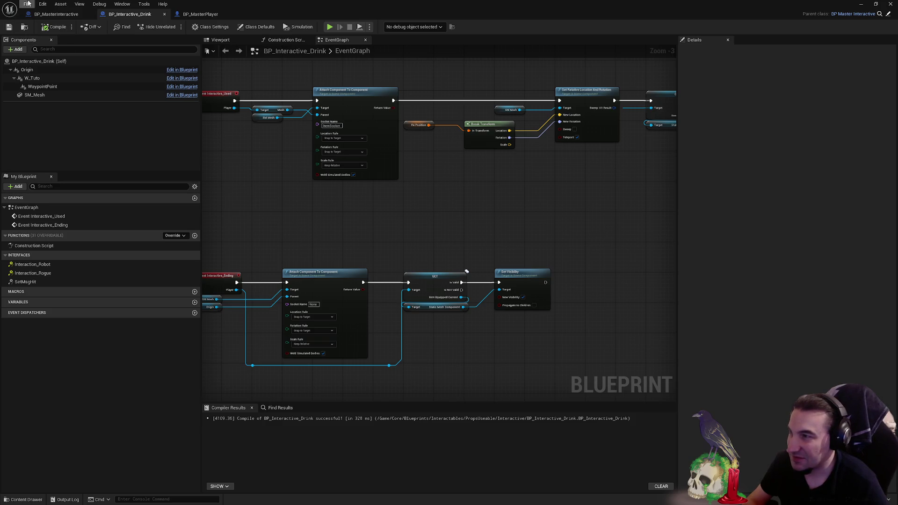
drag(532, 214, 439, 219)
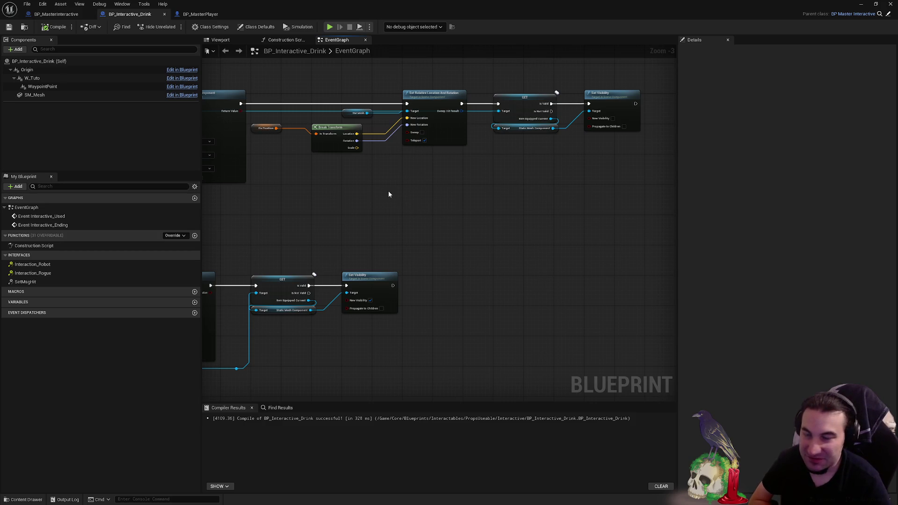
mouse_move(304, 144)
mouse_down()
mouse_move(335, 160)
mouse_move(548, 173)
mouse_move(478, 186)
mouse_up()
key(super+Down)
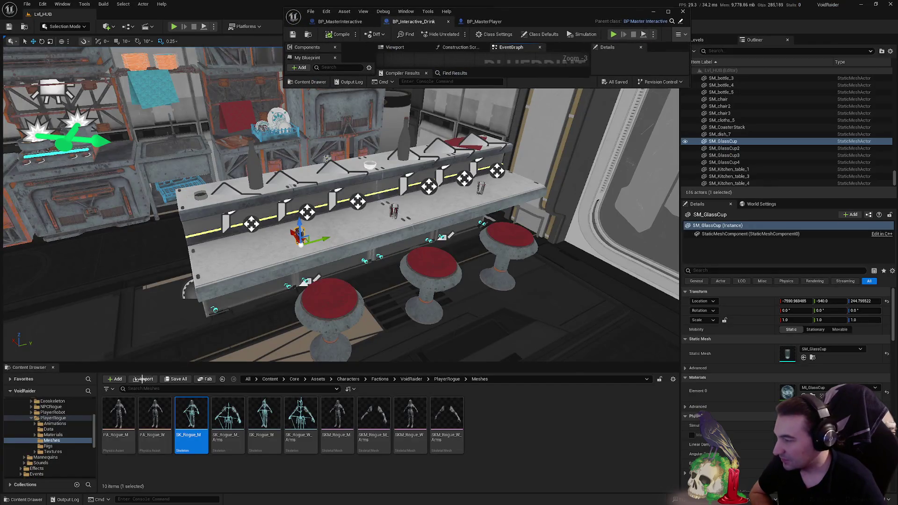
- Browse the Content Browser through Interactables > Items to locate BP_TestOffsetItem in the TestOffset folder
ctrl+click(23, 431)
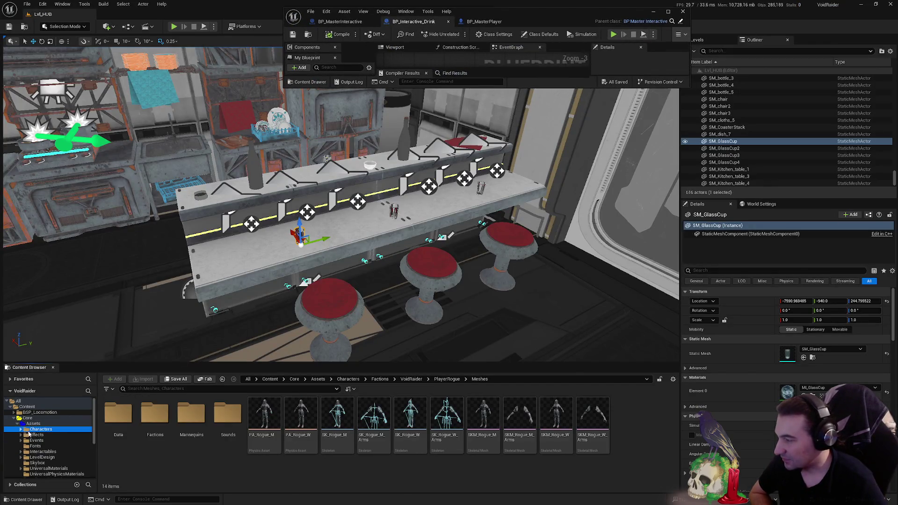
scroll(51, 435, down, 5)
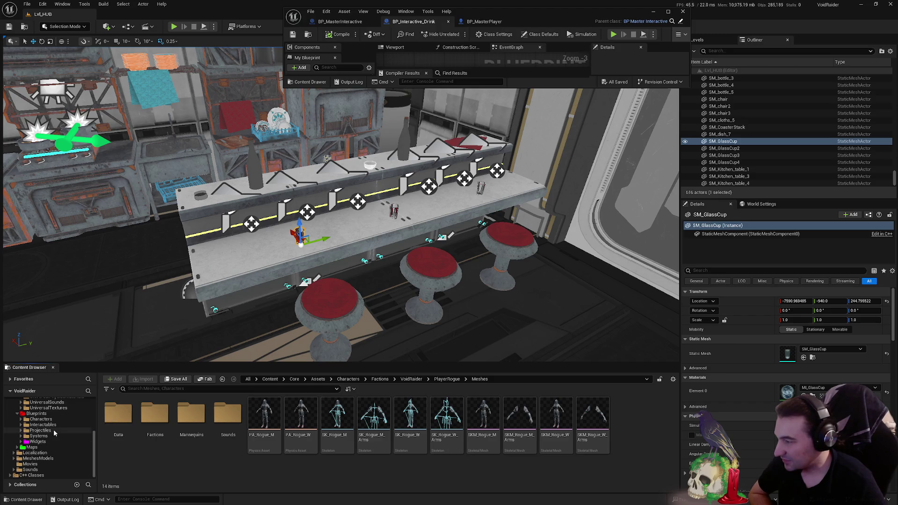
click(43, 425)
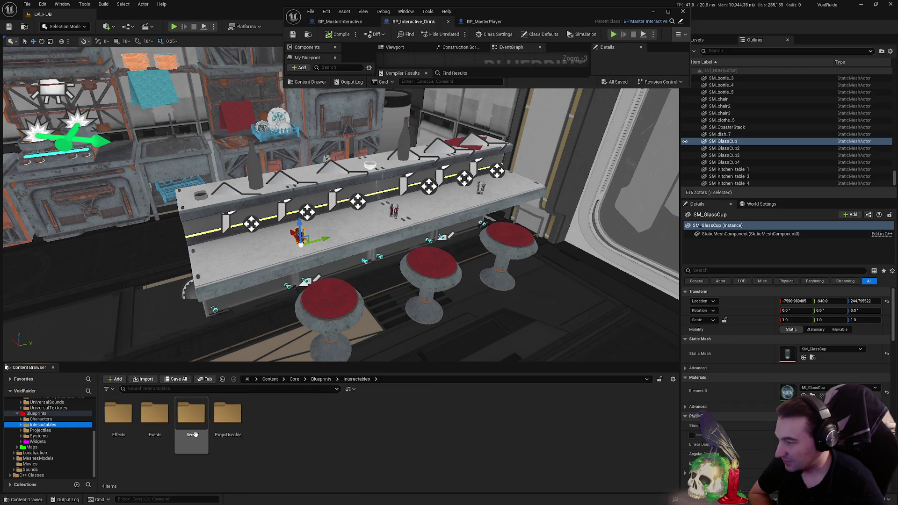
double_click(191, 414)
click(263, 416)
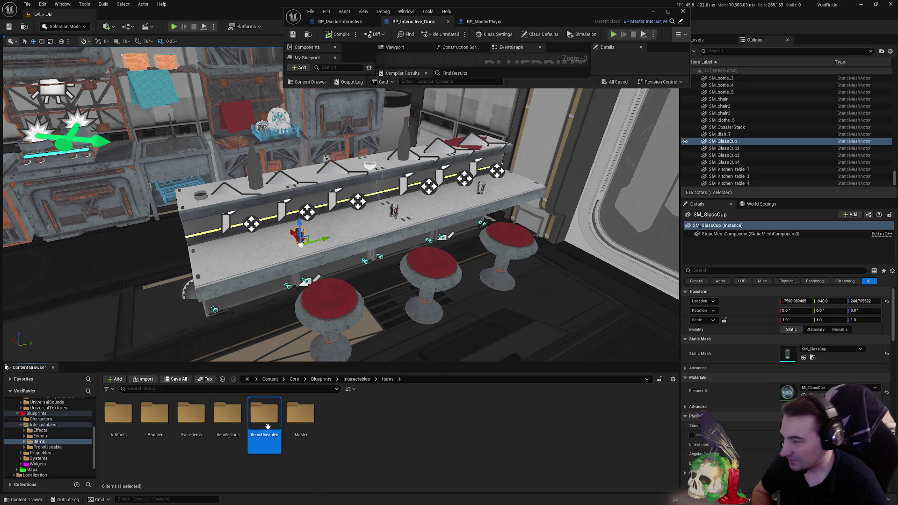
double_click(311, 426)
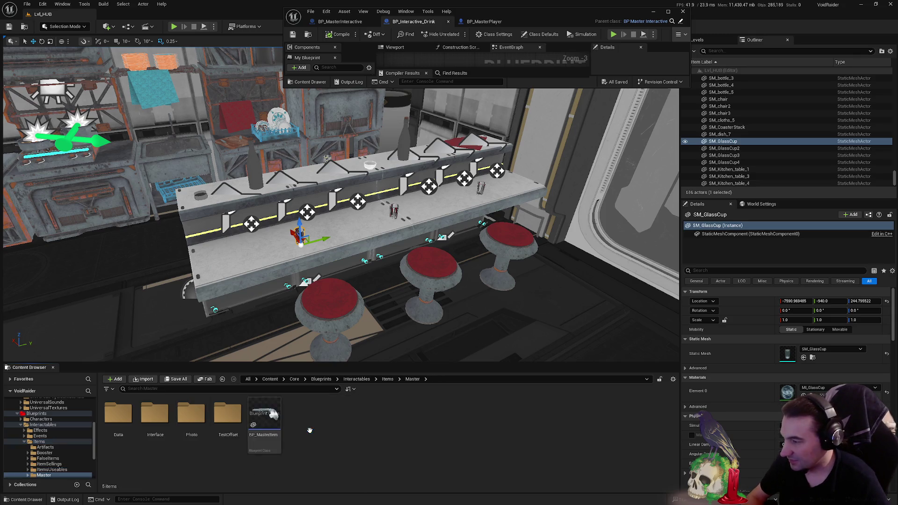
click(232, 421)
double_click(232, 421)
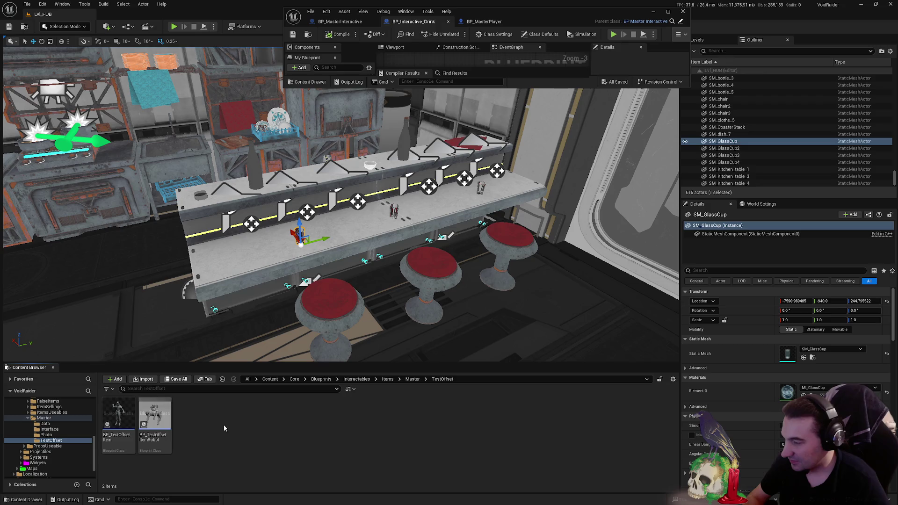
click(118, 418)
scroll(45, 448, up, 2)
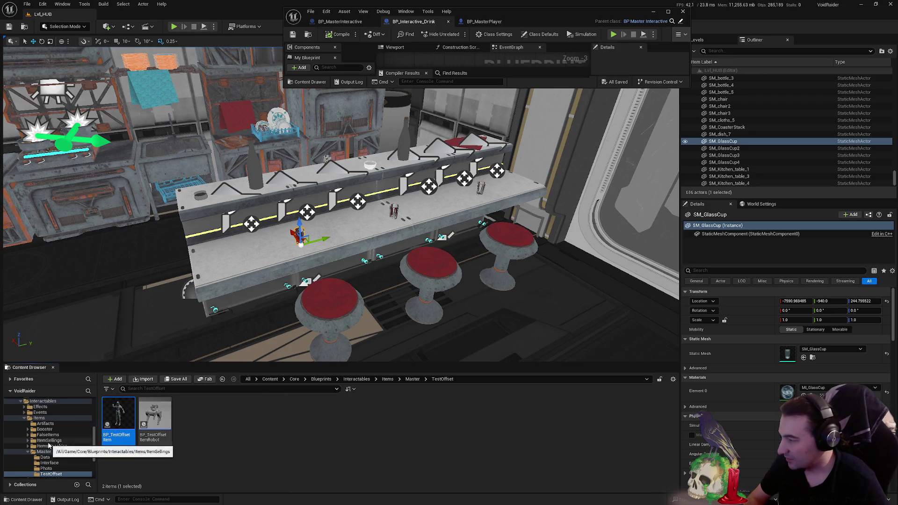
- Navigate the Content Browser to the PropsUseable > Interactive > Master folder
ctrl+click(44, 451)
ctrl+click(39, 417)
click(24, 418)
scroll(27, 420, up, 1)
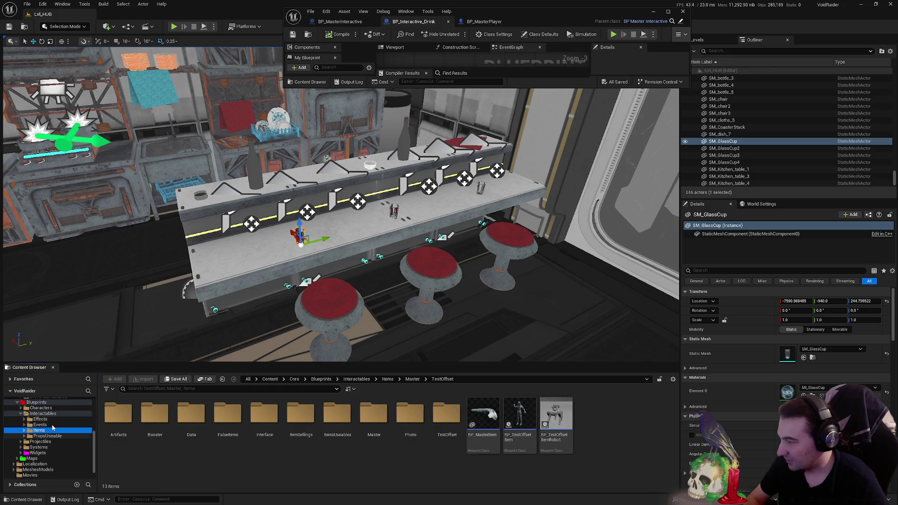
click(43, 436)
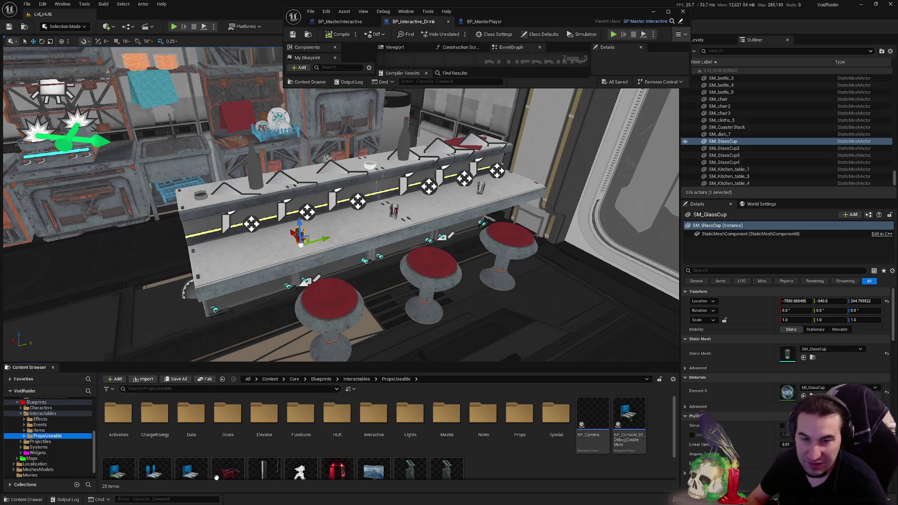
double_click(374, 413)
double_click(130, 422)
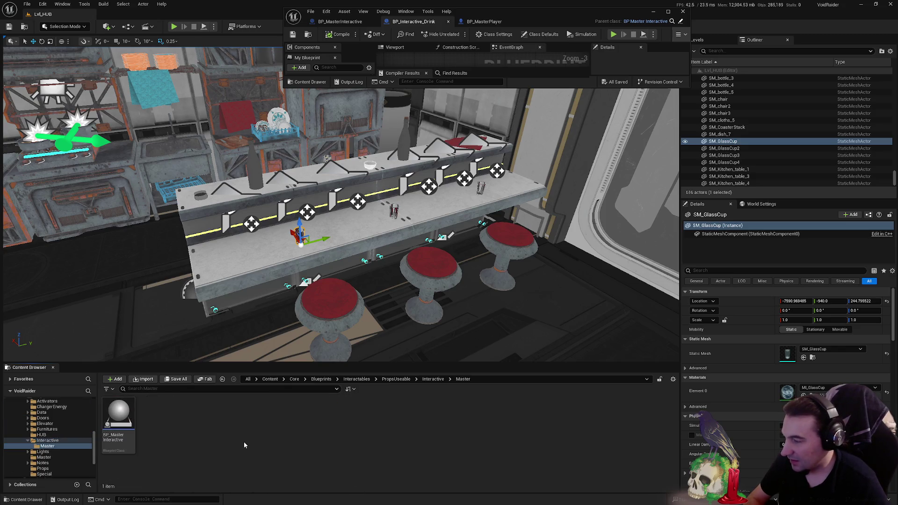
- Save all modified assets including BP_TestOffsetItem and bring its Blueprint editor into view
right_click(262, 452)
click(226, 419)
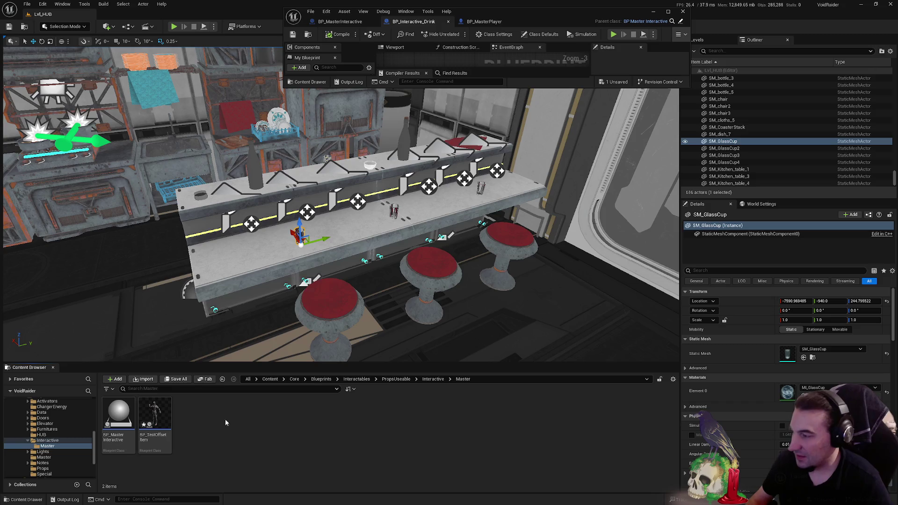
click(176, 379)
click(502, 338)
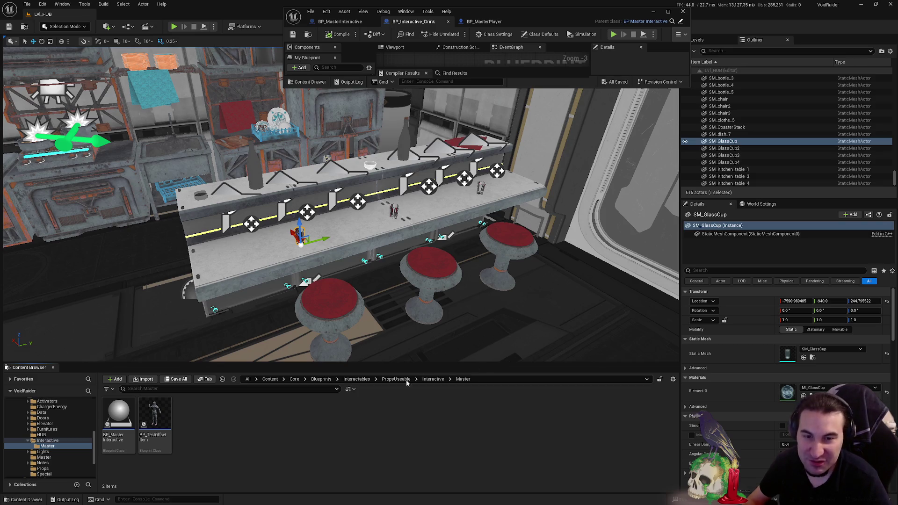
click(166, 415)
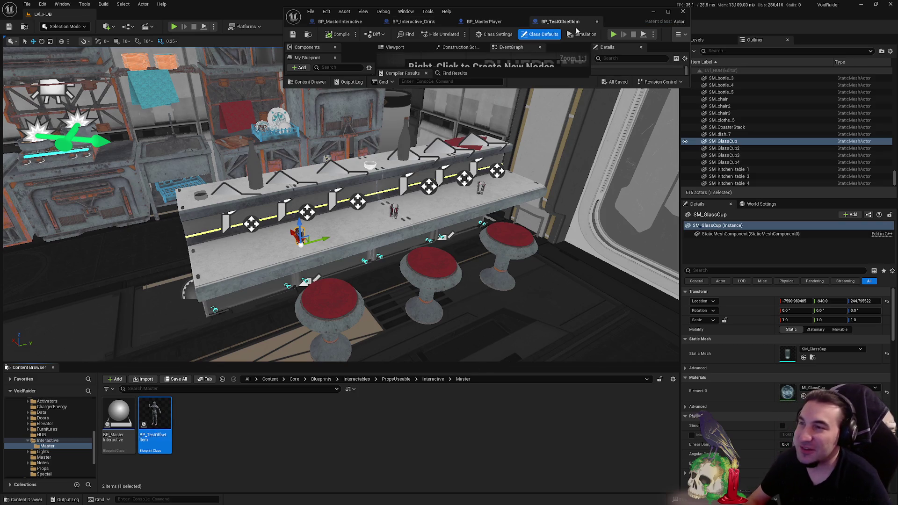
drag(625, 15, 610, 141)
- Set ItemMaster's Child Actor Class to BP_Interactive_Drink and preview the drink on the character in the Viewport
double_click(610, 140)
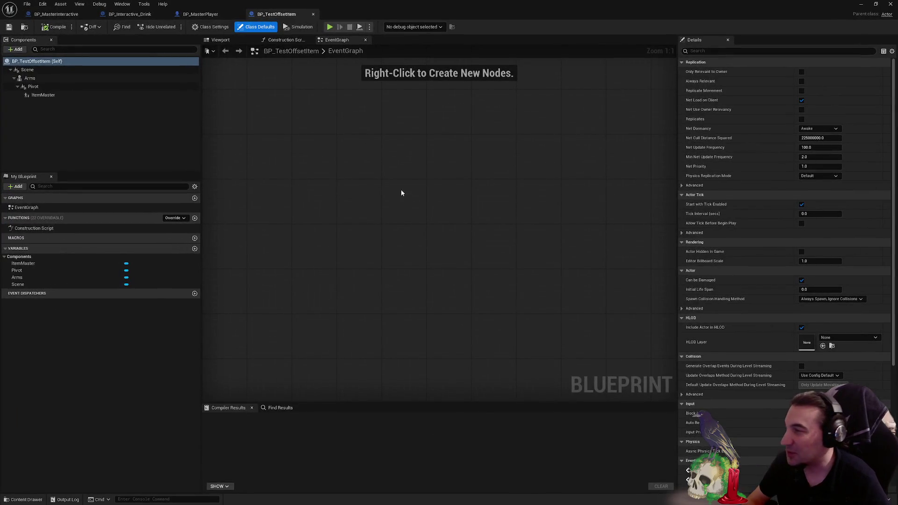
click(70, 95)
click(823, 185)
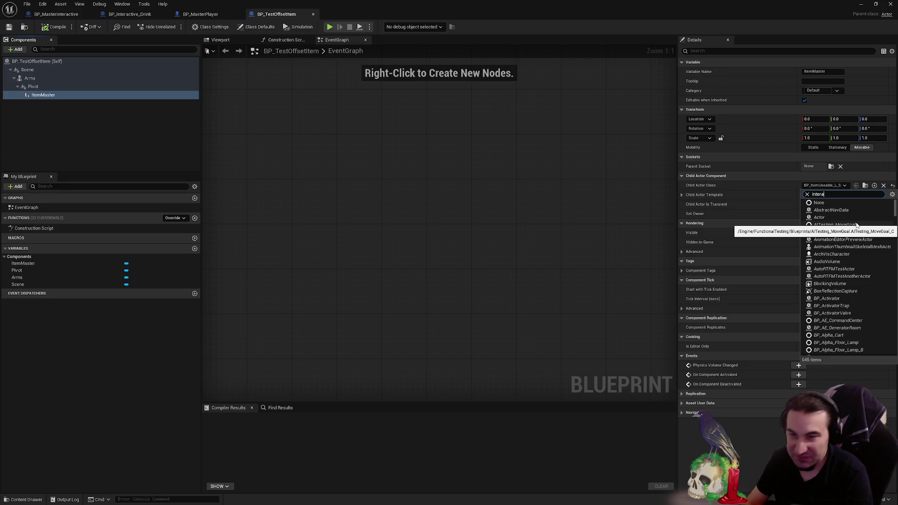
click(833, 210)
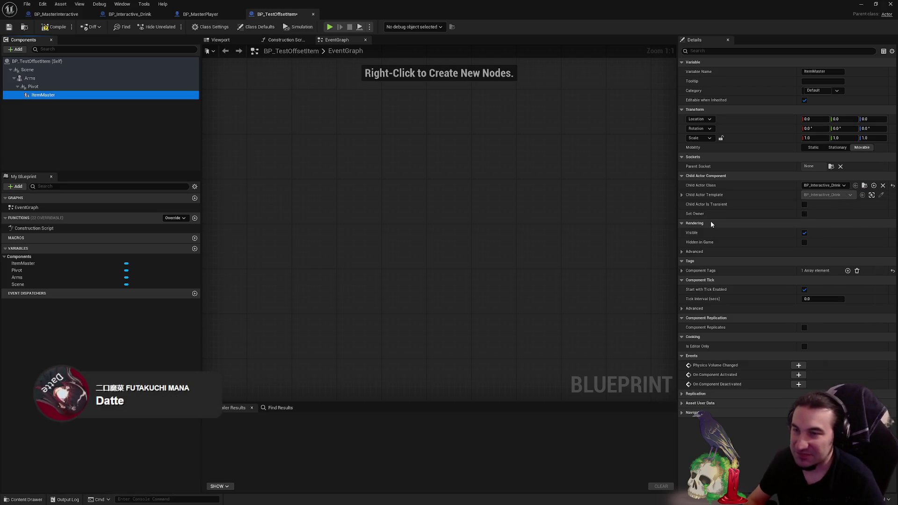
click(220, 39)
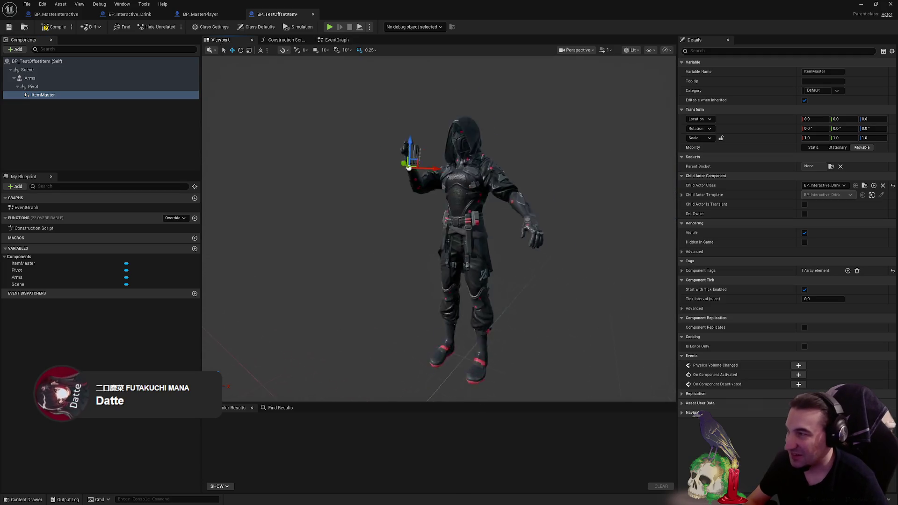
double_click(112, 89)
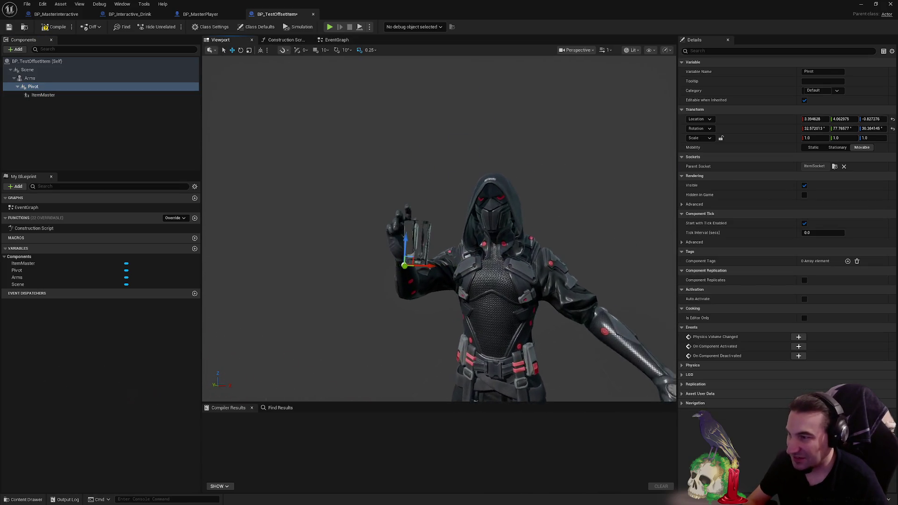
- Set the Arms mesh's Anim to Play to ASM_Drinking_M_TP
click(514, 212)
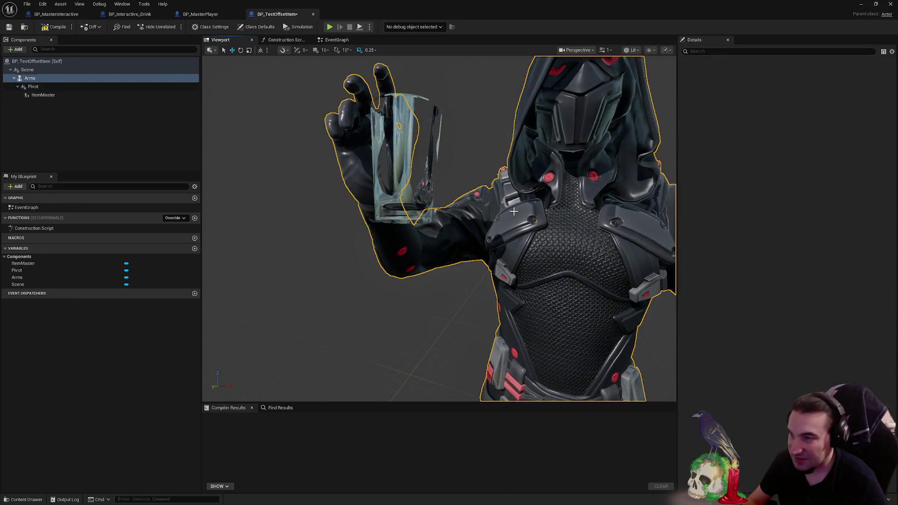
click(847, 186)
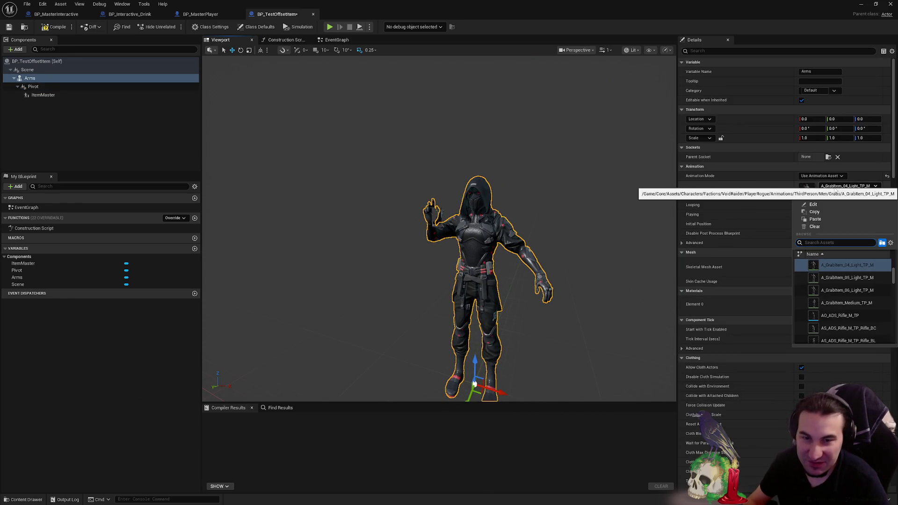
scroll(860, 311, down, 2)
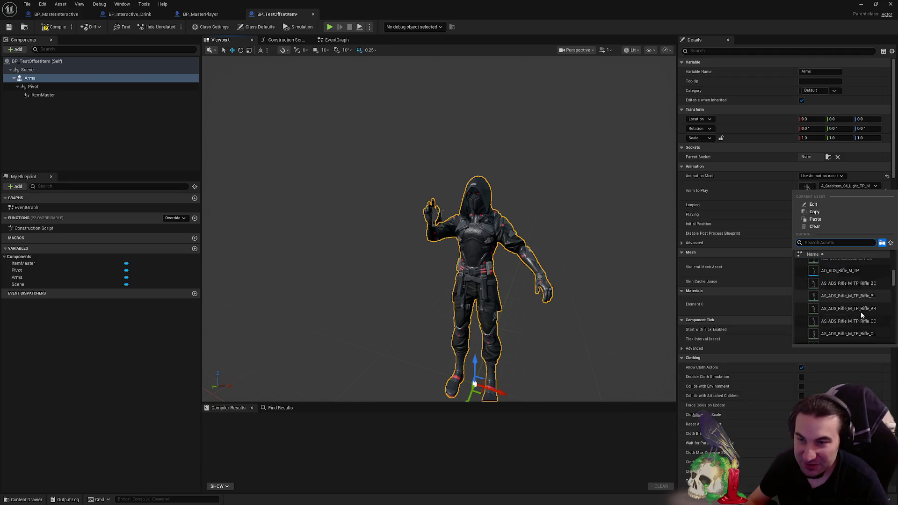
scroll(860, 311, down, 5)
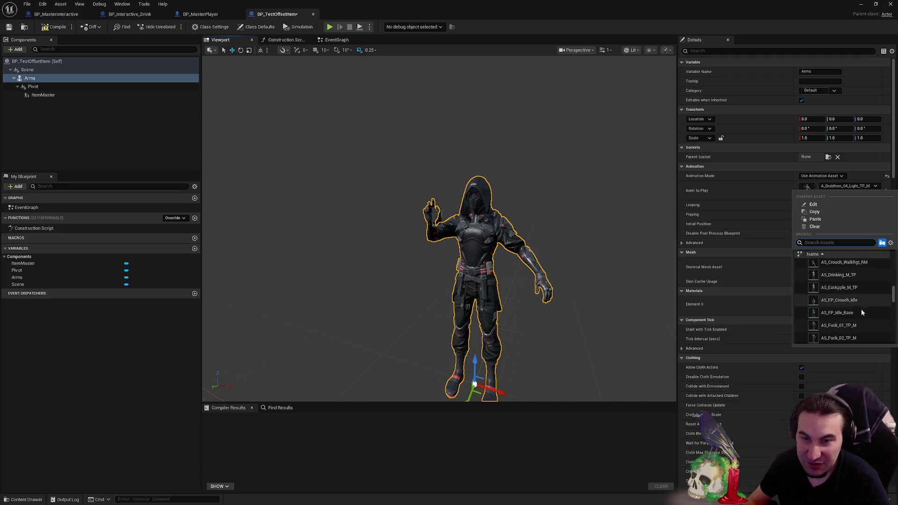
scroll(858, 307, down, 10)
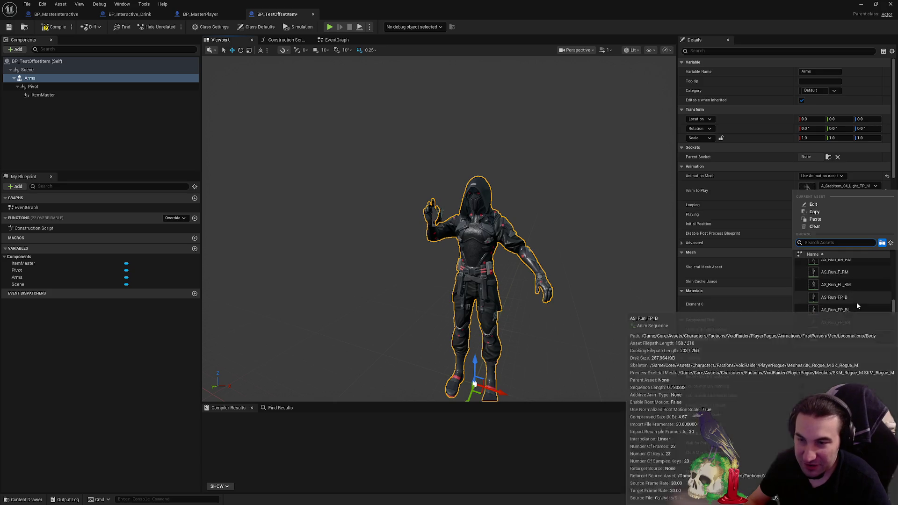
scroll(857, 305, down, 10)
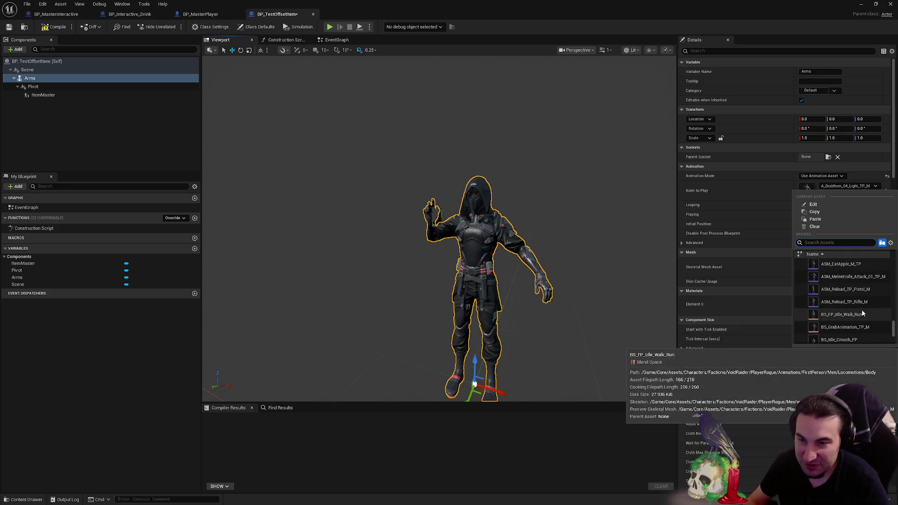
scroll(860, 311, up, 2)
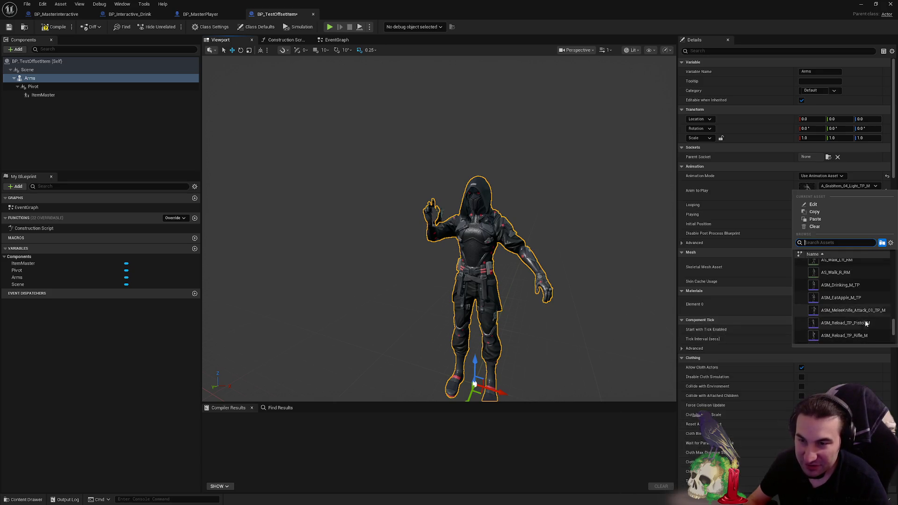
click(850, 290)
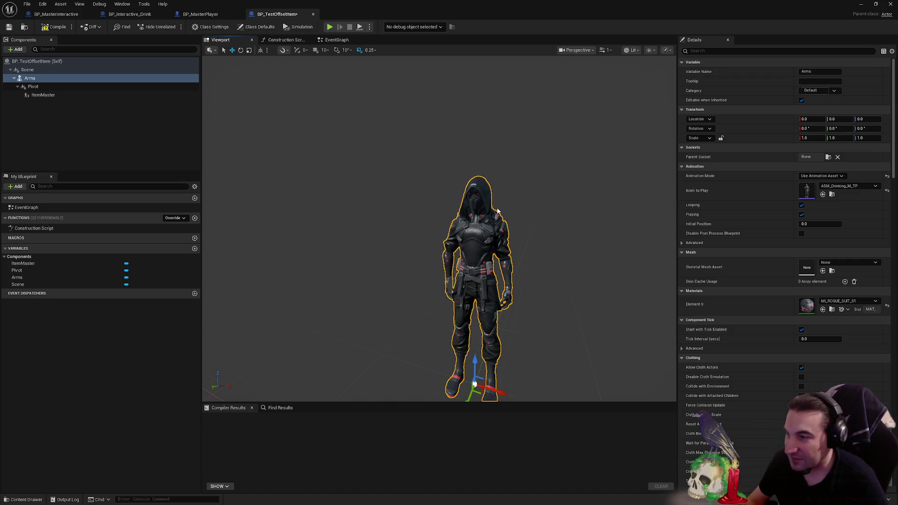
- Turn off Looping and Playing for the Arms animation and set its Initial Position to 0.7
mouse_move(498, 212)
mouse_down()
mouse_move(473, 230)
mouse_move(500, 207)
mouse_up()
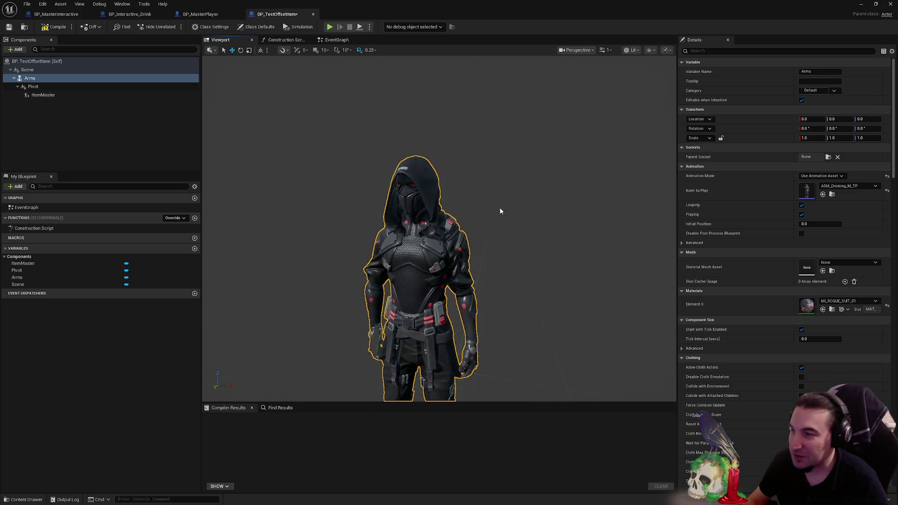
click(802, 205)
click(802, 214)
drag(807, 224, 818, 225)
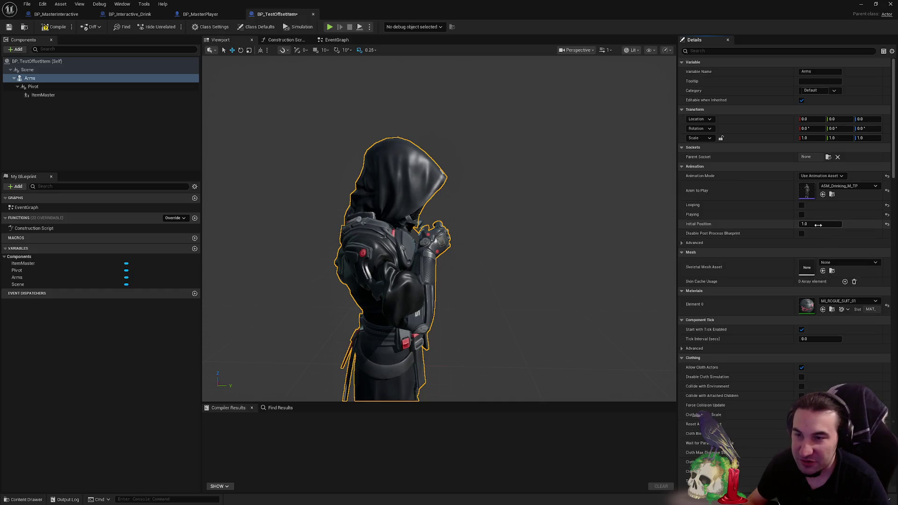
text(0.5)
key(Return)
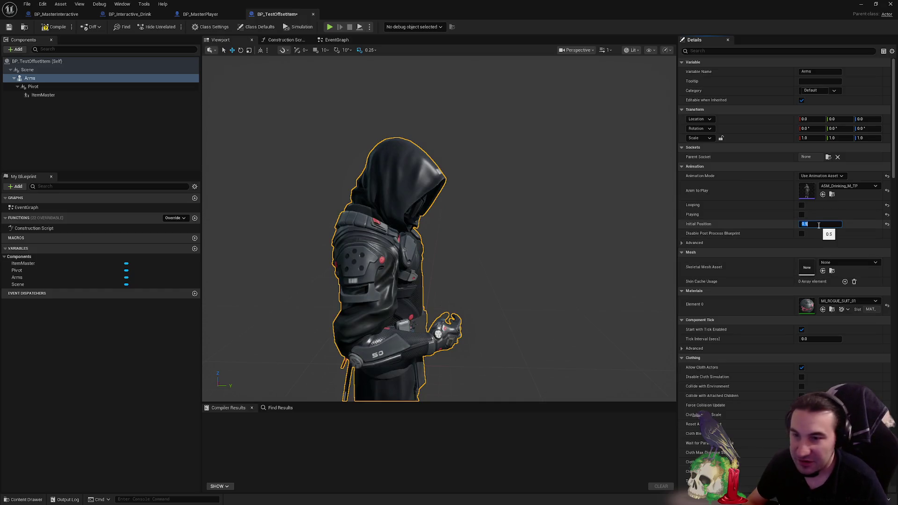
text(0.7)
key(Return)
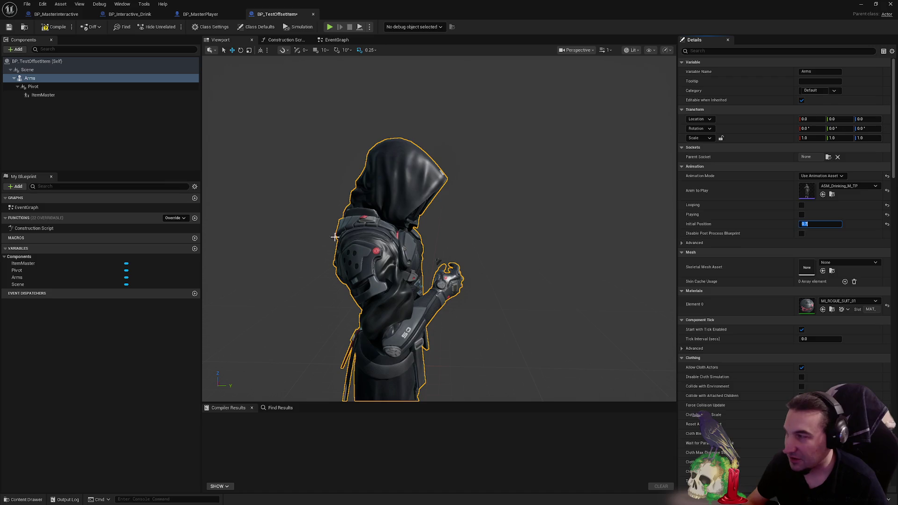
click(33, 86)
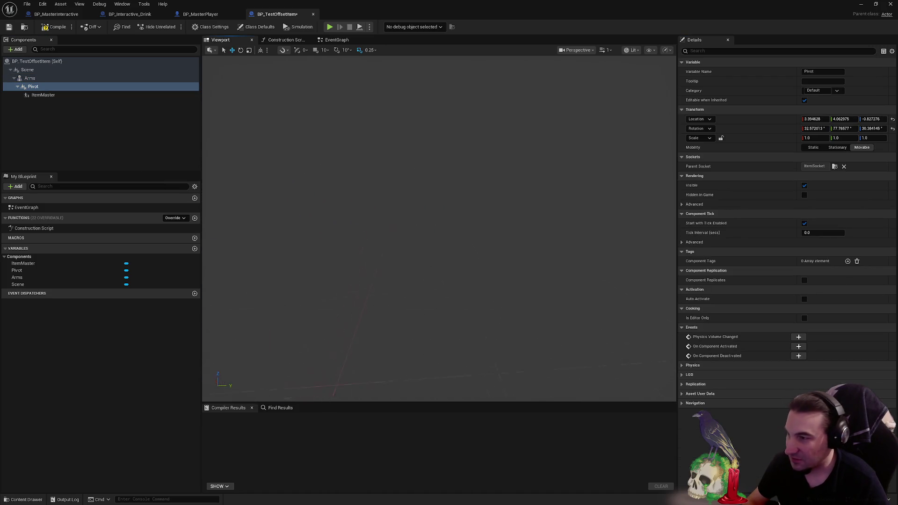
- Frame the Pivot and, in world space, move it slightly toward the character's hand
key(f)
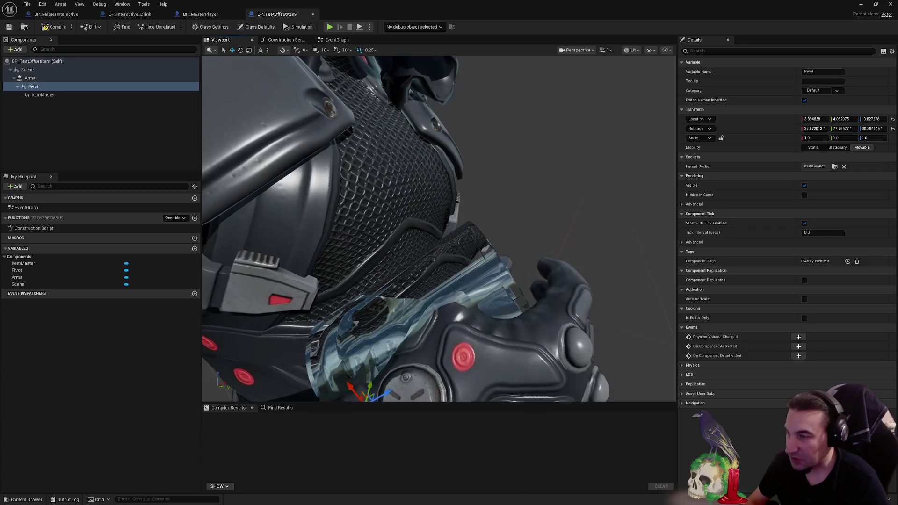
scroll(439, 229, down, 3)
drag(421, 262, 439, 262)
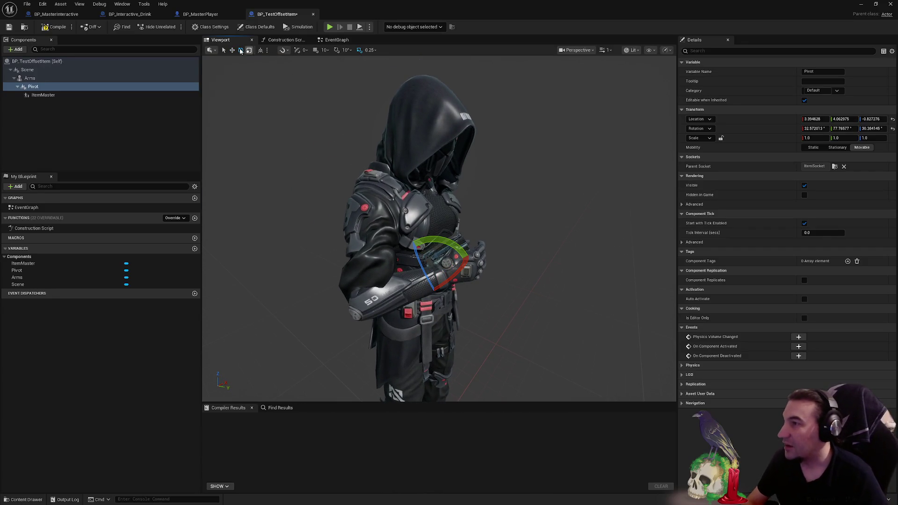
click(263, 54)
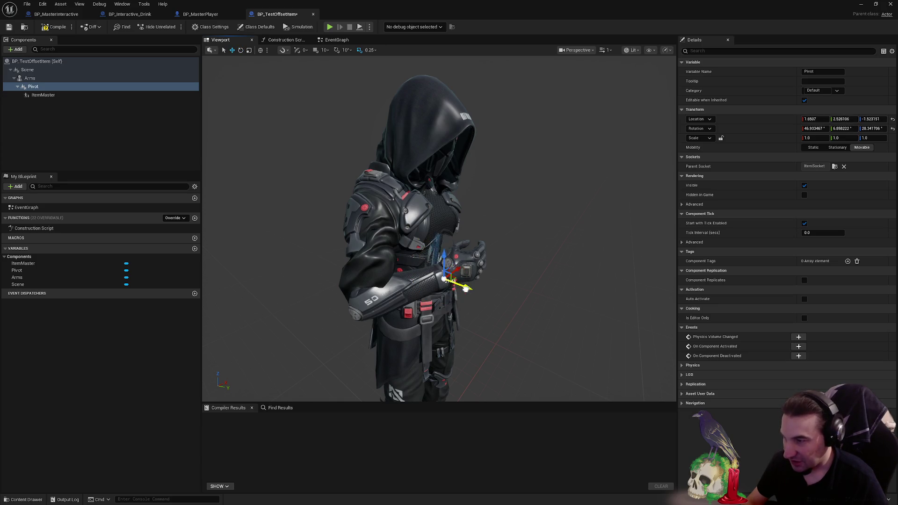
drag(501, 302, 496, 299)
scroll(449, 234, up, 5)
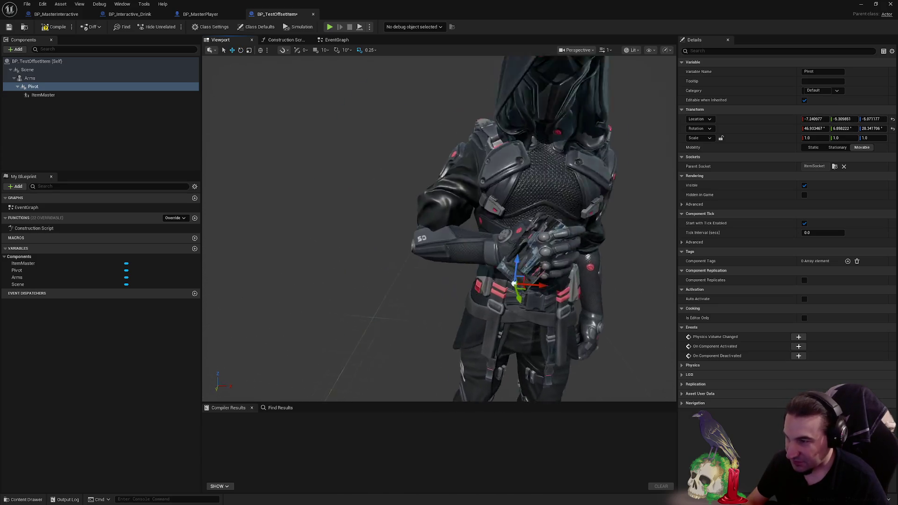
scroll(449, 234, down, 6)
scroll(478, 252, up, 5)
scroll(478, 252, down, 4)
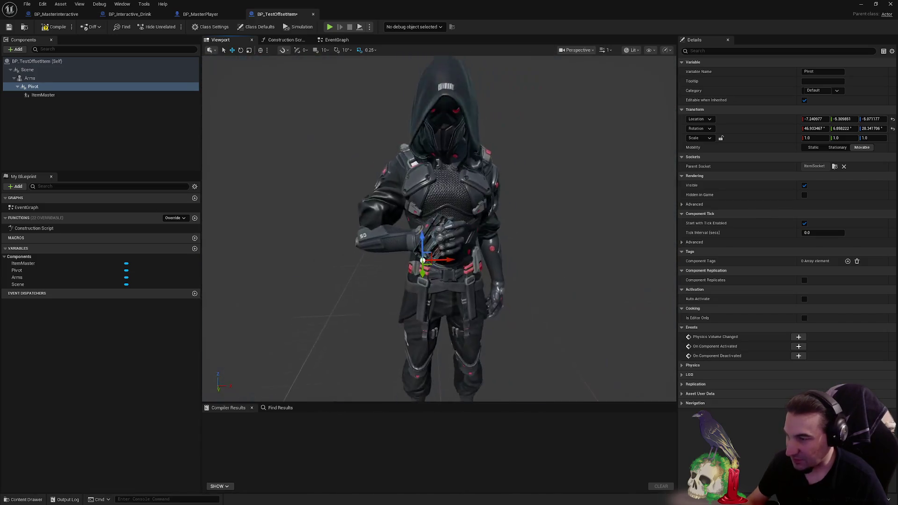
- Rotate and shift the Pivot so the glass sits in the character's drinking hand
key(e)
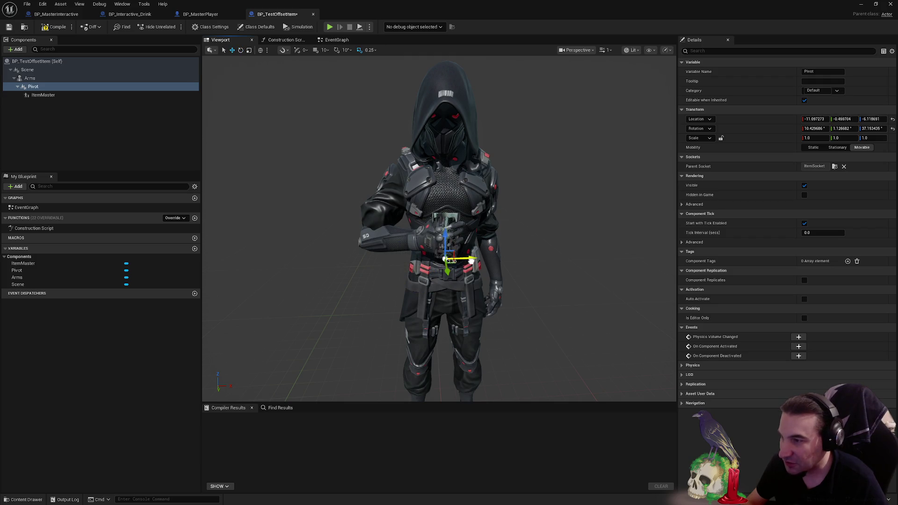
scroll(529, 283, up, 5)
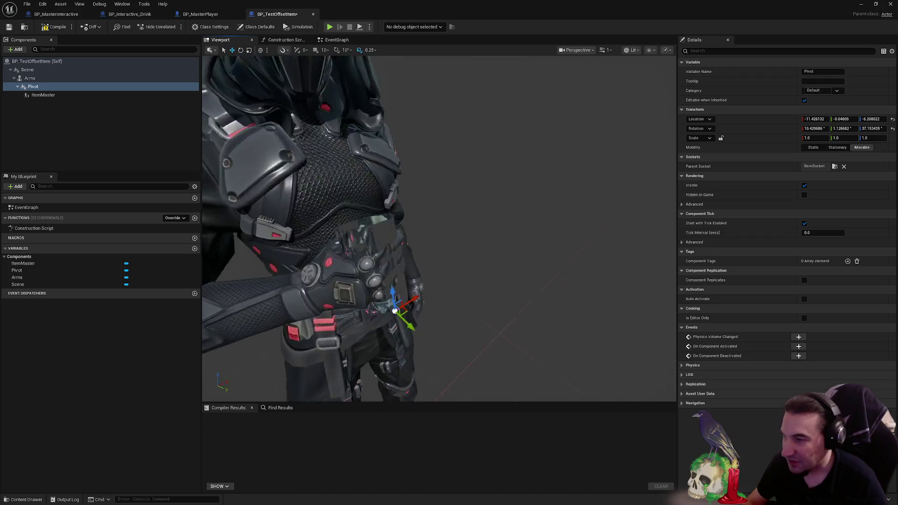
scroll(529, 283, down, 5)
scroll(529, 282, up, 3)
scroll(509, 245, up, 4)
key(e)
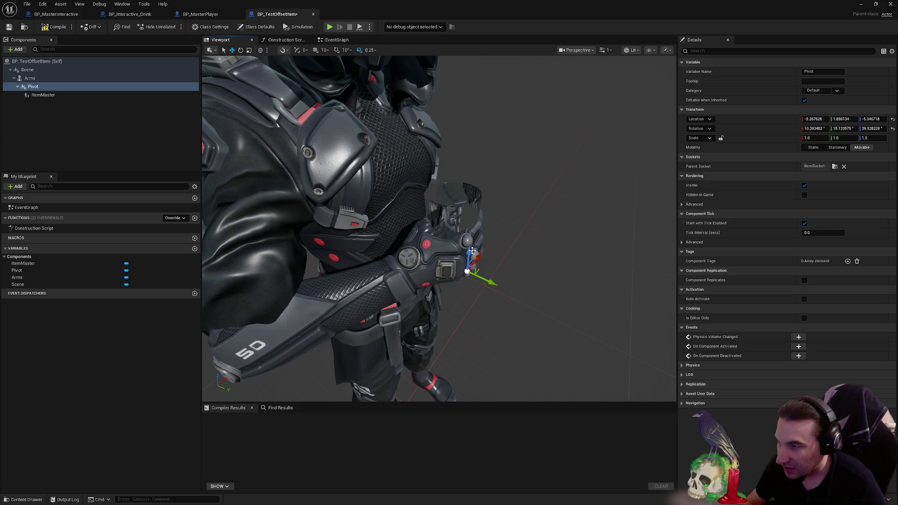
drag(476, 228, 478, 231)
drag(545, 234, 545, 235)
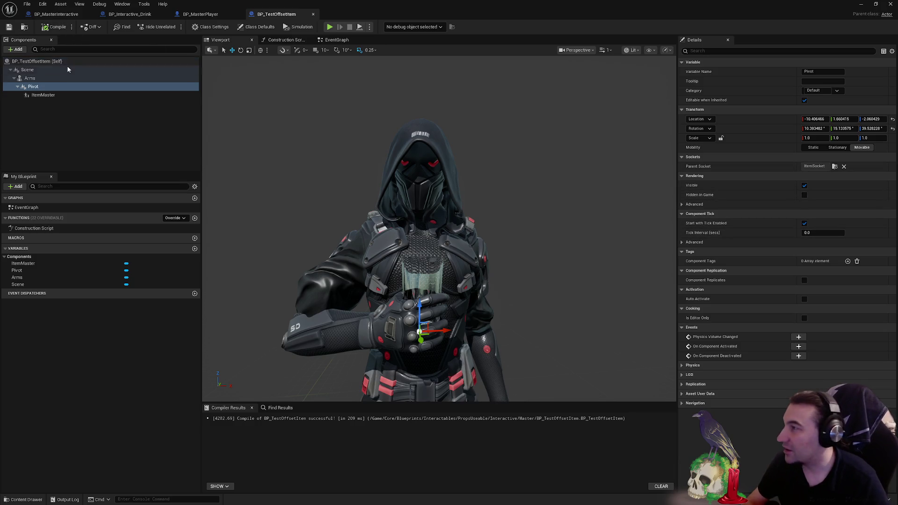
- Set the Arms component's drinking animation to Looping and Playing in the preview
click(62, 62)
scroll(421, 234, down, 3)
mouse_move(421, 234)
mouse_down()
mouse_move(485, 250)
mouse_move(430, 246)
mouse_up()
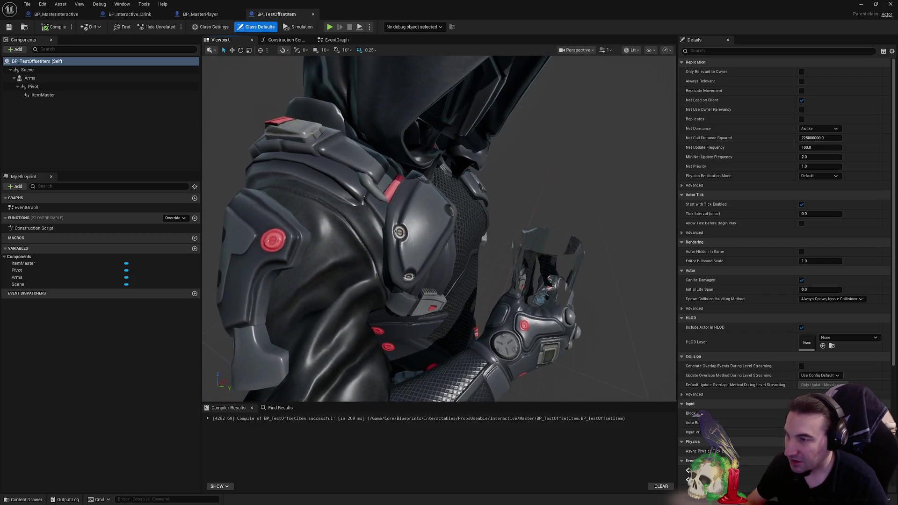
scroll(430, 245, down, 5)
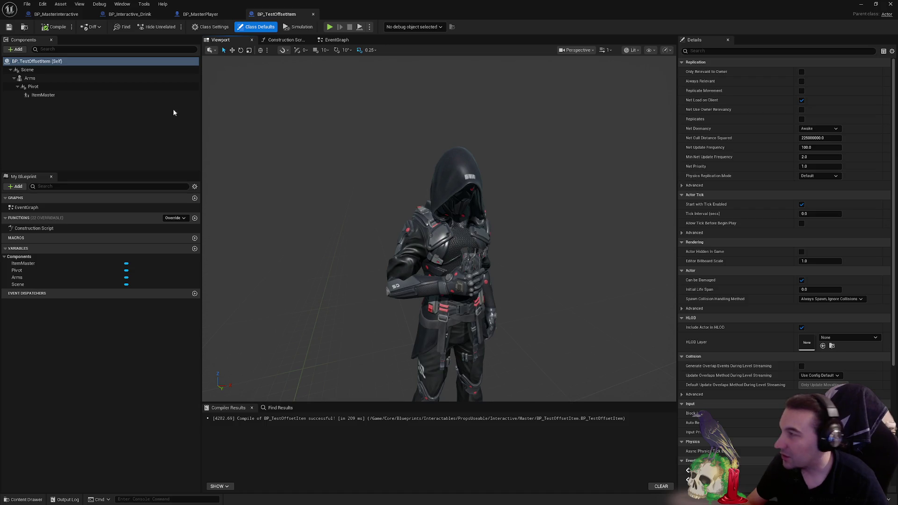
click(43, 95)
click(30, 78)
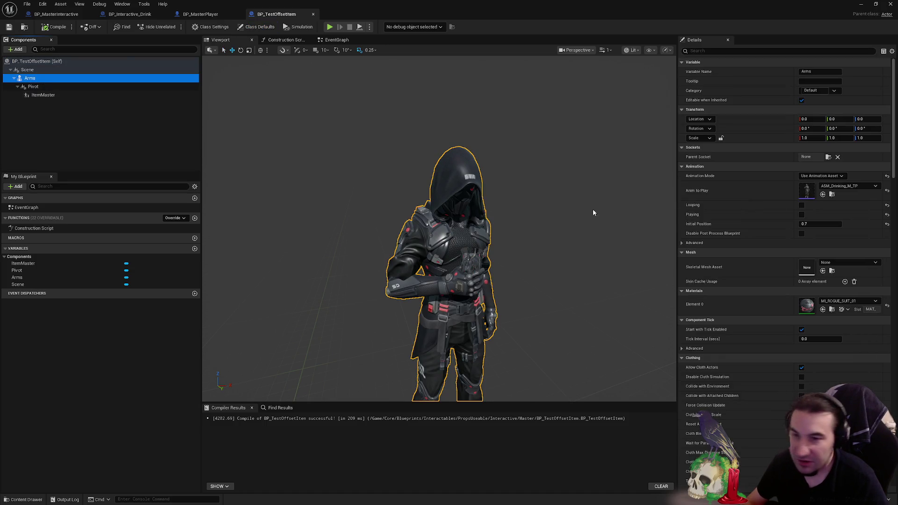
click(801, 214)
click(801, 205)
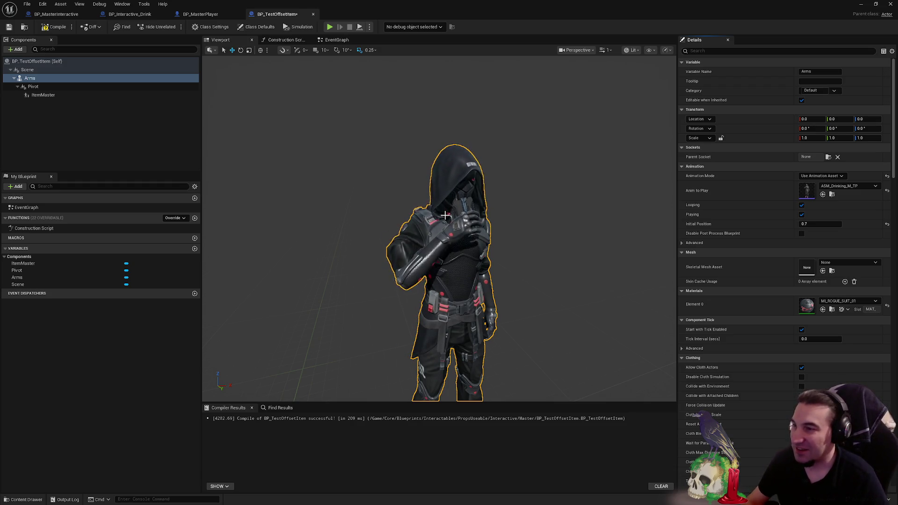
- Compile and save BP_TestOffsetItem, check the Pivot offset, then return to BP_MasterPlayer
click(54, 27)
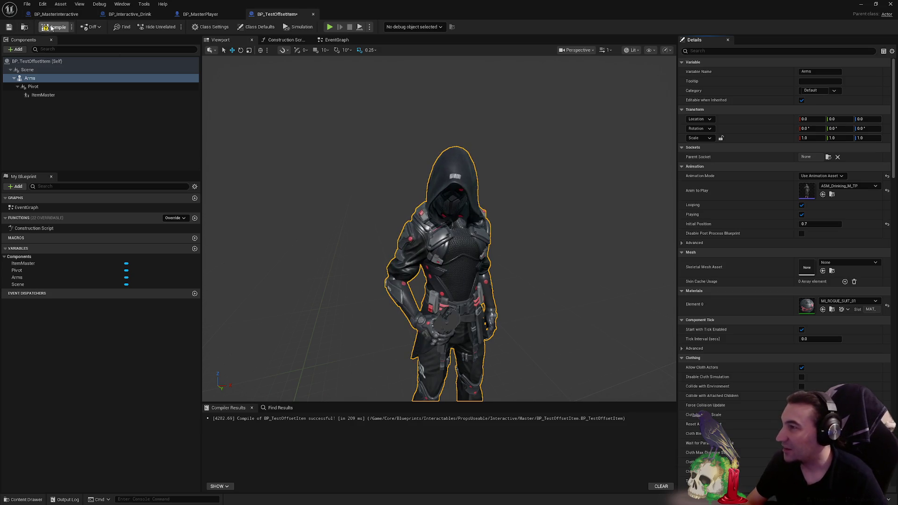
click(8, 27)
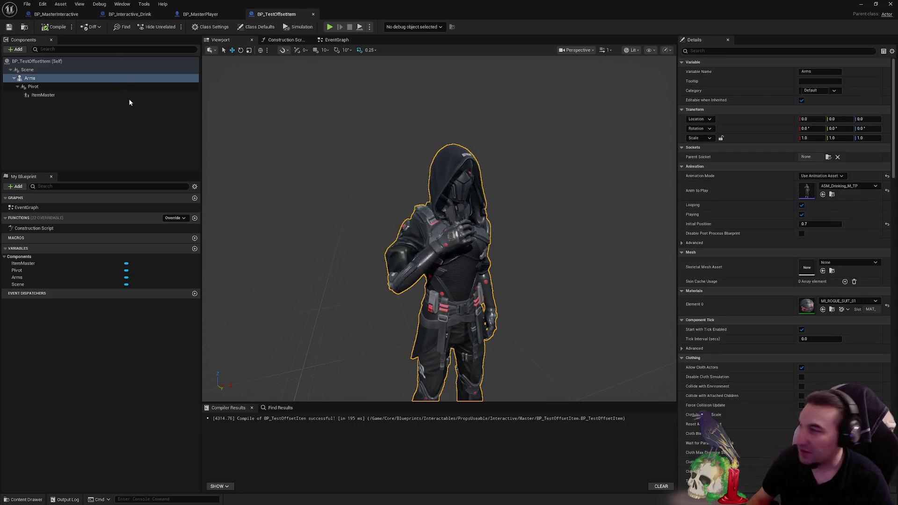
click(61, 61)
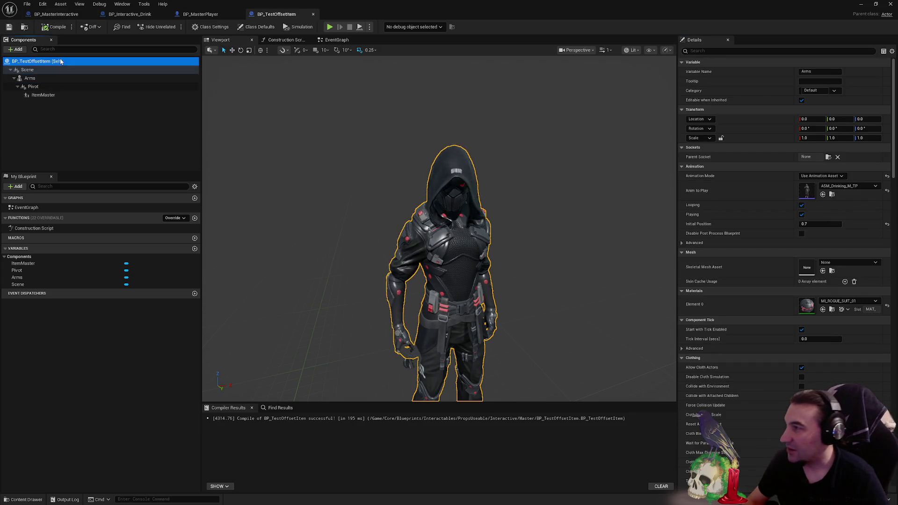
click(83, 85)
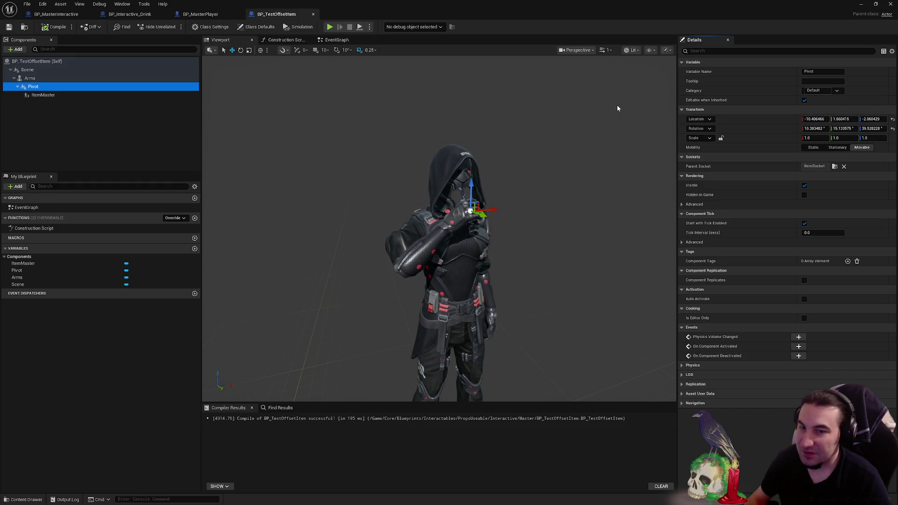
click(200, 14)
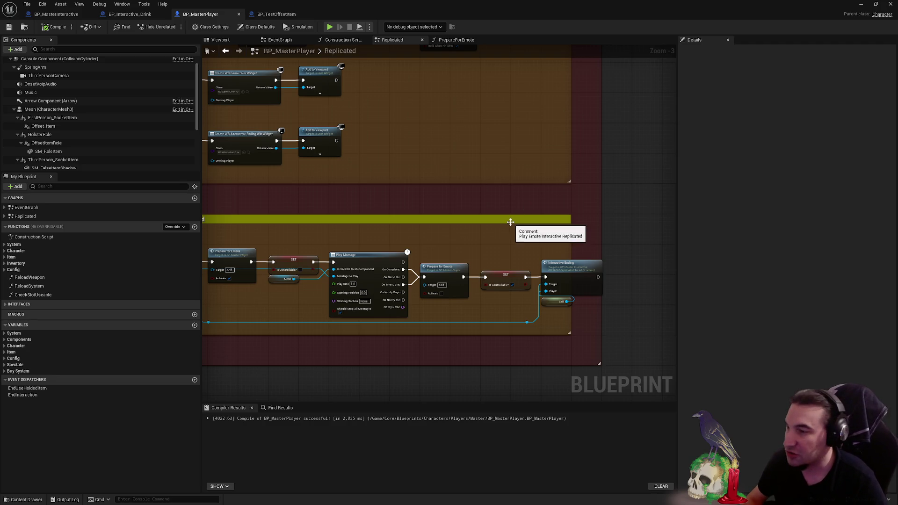
mouse_move(513, 226)
mouse_down()
mouse_move(487, 190)
mouse_move(491, 196)
mouse_up()
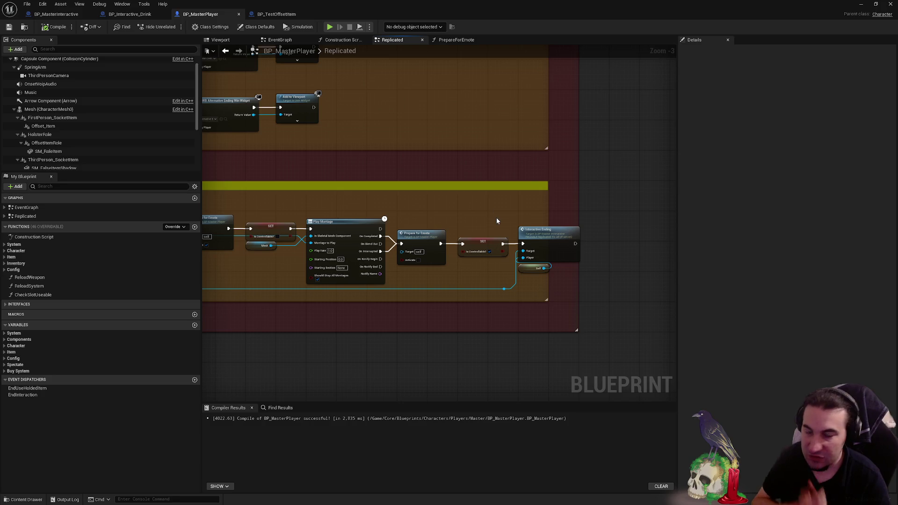
key(super)
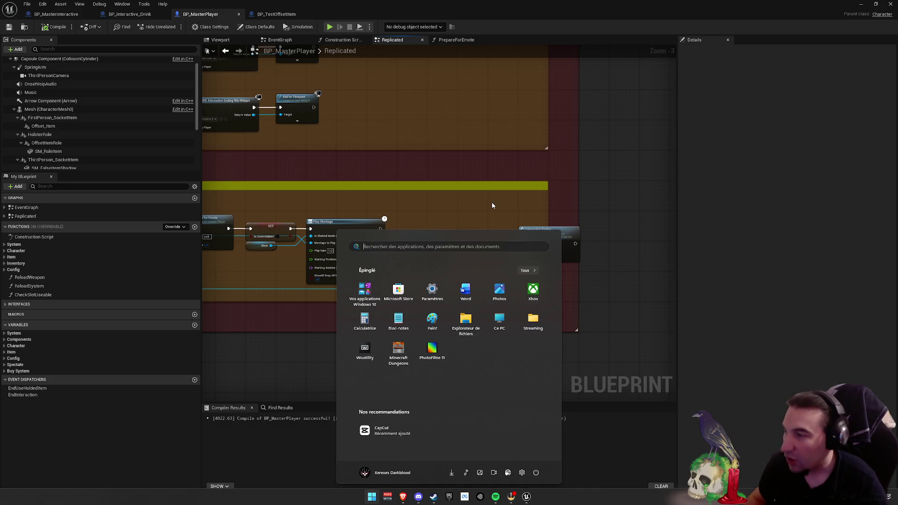
key(super)
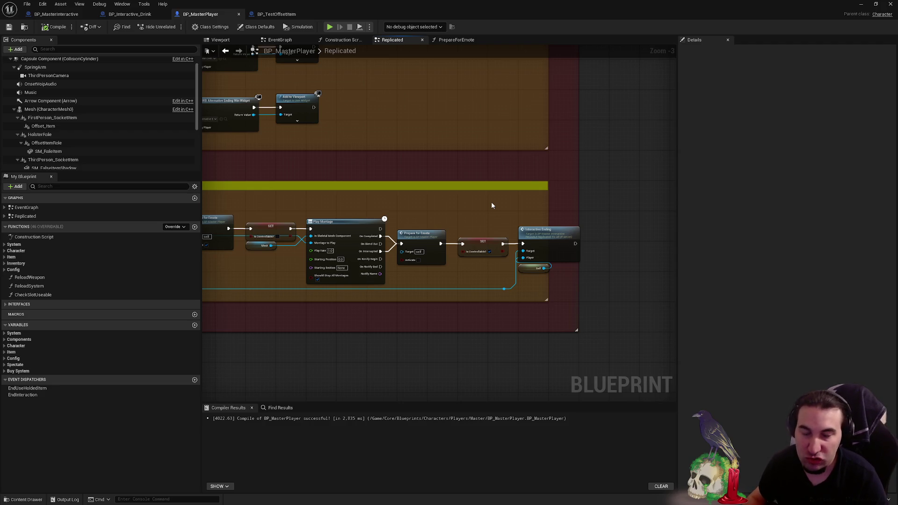
drag(455, 226, 459, 229)
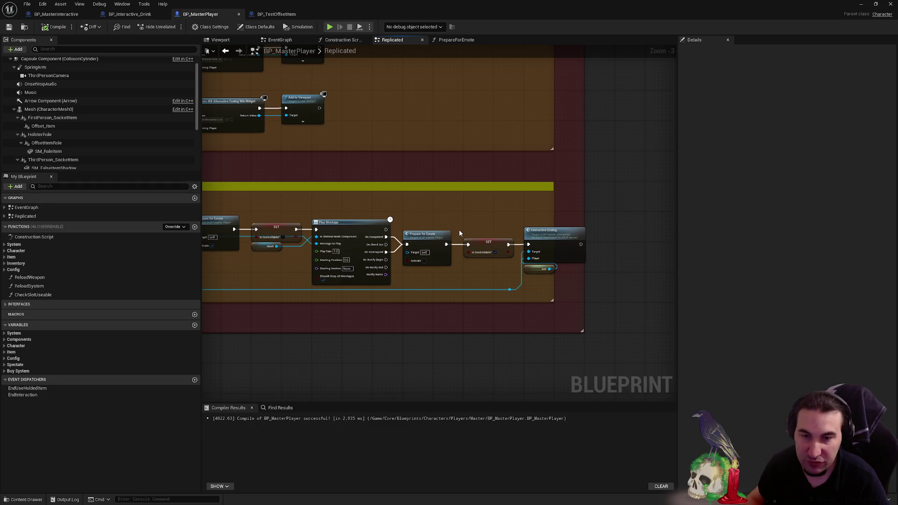
mouse_move(496, 224)
mouse_down()
mouse_move(587, 225)
mouse_move(457, 201)
mouse_move(576, 226)
mouse_up()
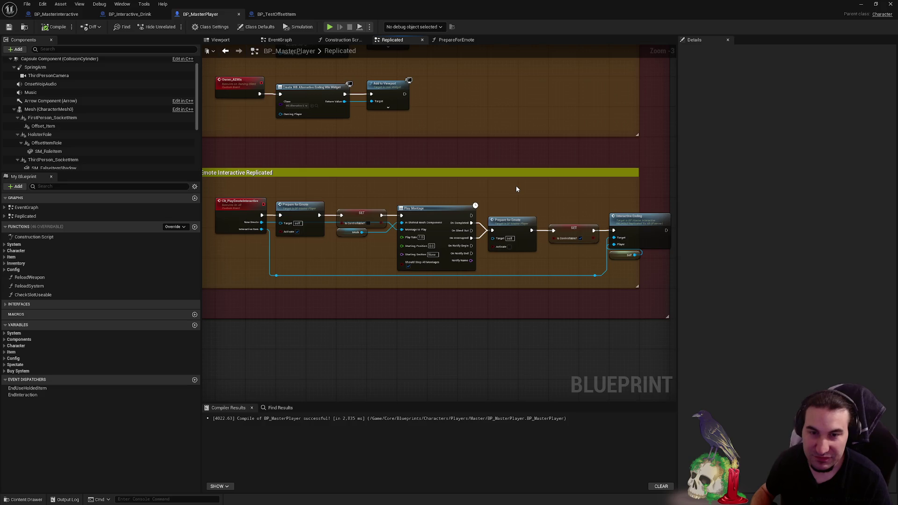
drag(446, 149, 346, 136)
click(276, 14)
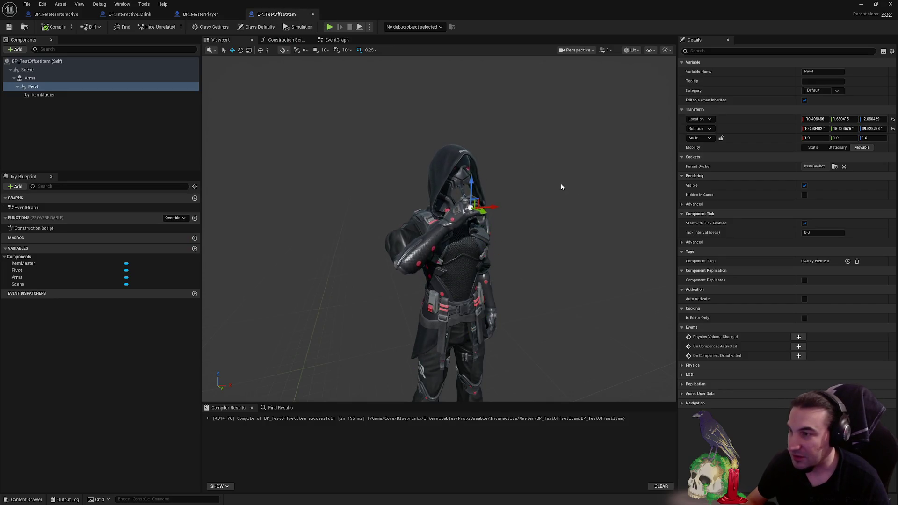
- Go via BP_MasterPlayer to BP_Interactive_Drink's event graph with its attach chains
click(201, 14)
click(147, 15)
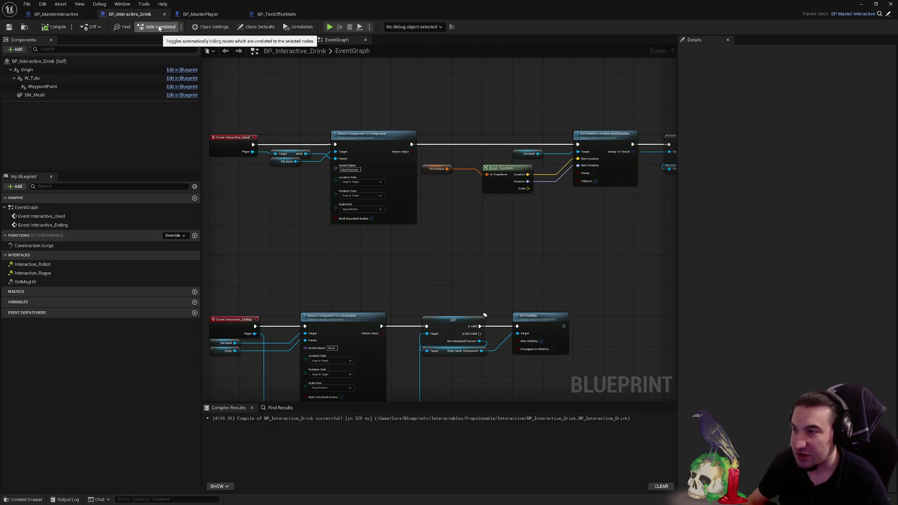
mouse_move(402, 203)
mouse_down()
mouse_move(522, 171)
mouse_move(455, 90)
mouse_up()
mouse_move(549, 146)
mouse_down()
mouse_move(481, 187)
mouse_move(474, 213)
mouse_up()
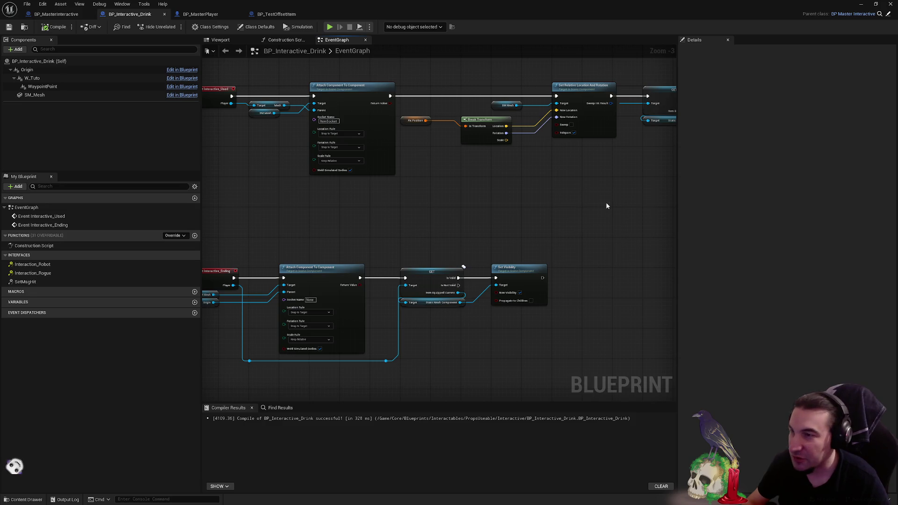
drag(606, 206, 541, 247)
drag(438, 248, 558, 214)
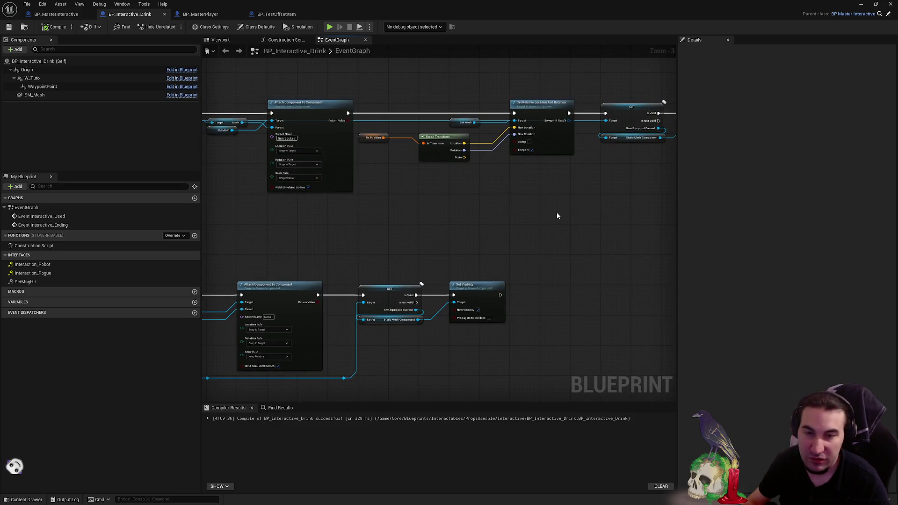
click(283, 13)
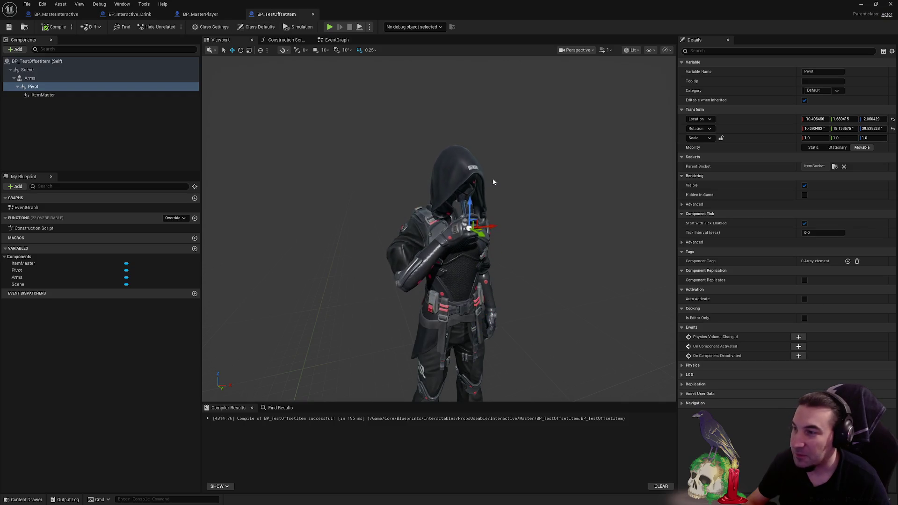
click(200, 14)
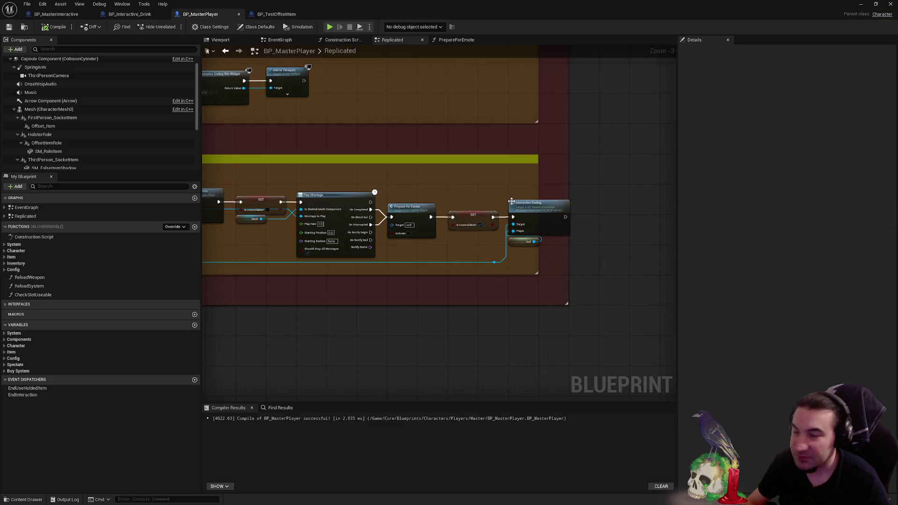
mouse_move(511, 202)
mouse_down()
mouse_move(475, 177)
mouse_move(529, 196)
mouse_move(516, 196)
mouse_up()
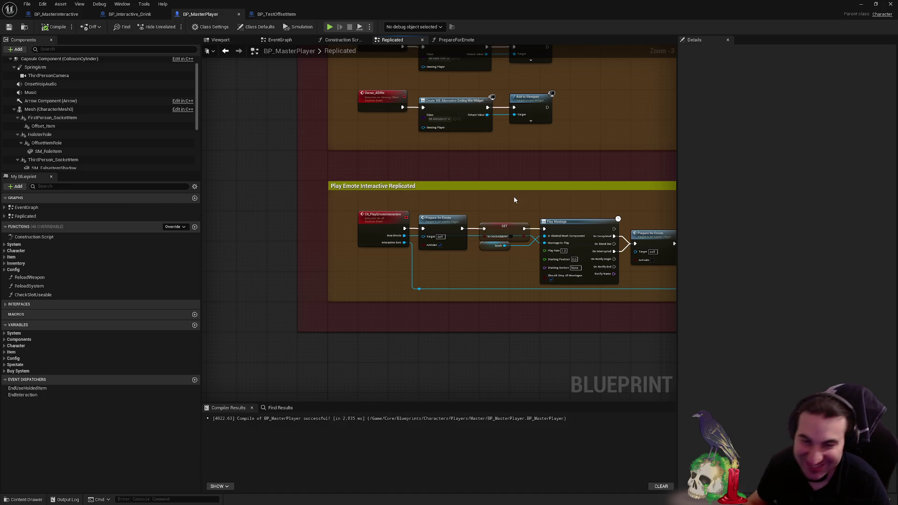
drag(512, 197, 396, 193)
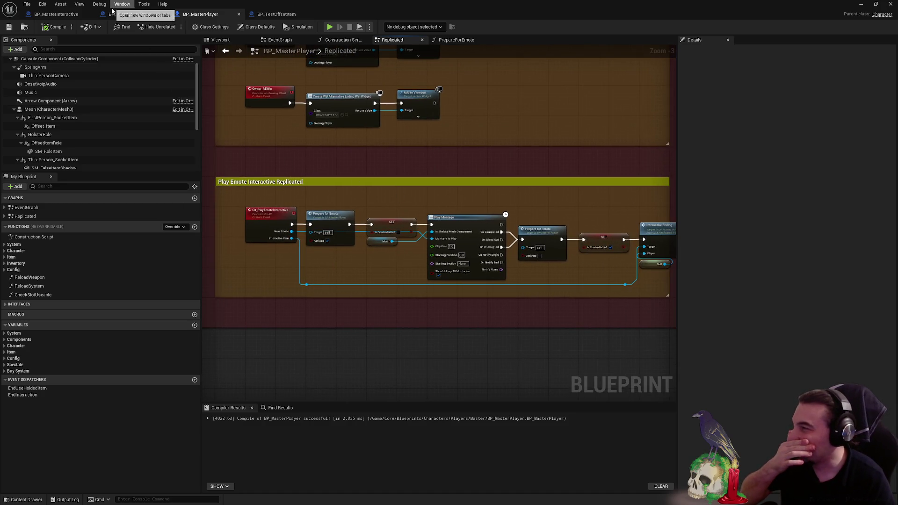
click(114, 14)
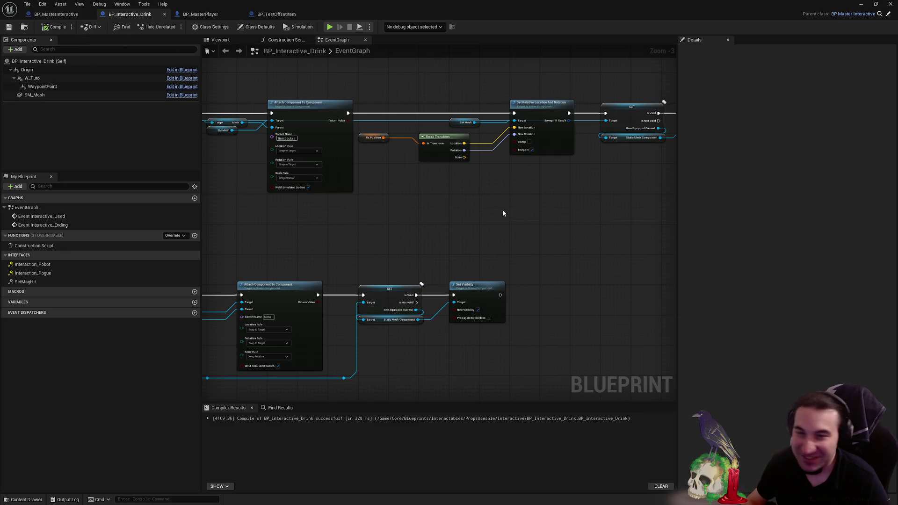
- Box-select the Interactive_Ending node row and drag it up toward the Interactive_Used chain
mouse_move(503, 212)
mouse_down()
mouse_move(385, 248)
mouse_move(341, 251)
mouse_move(461, 255)
mouse_up()
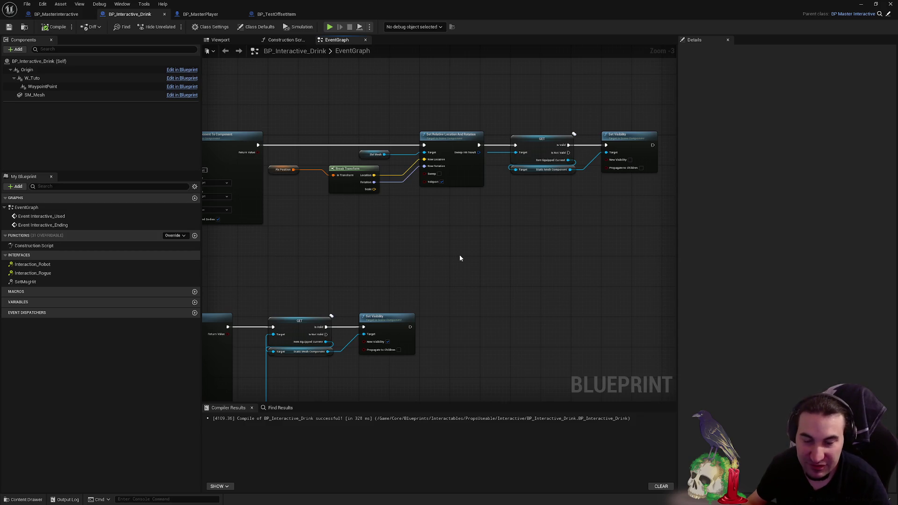
drag(594, 252, 552, 265)
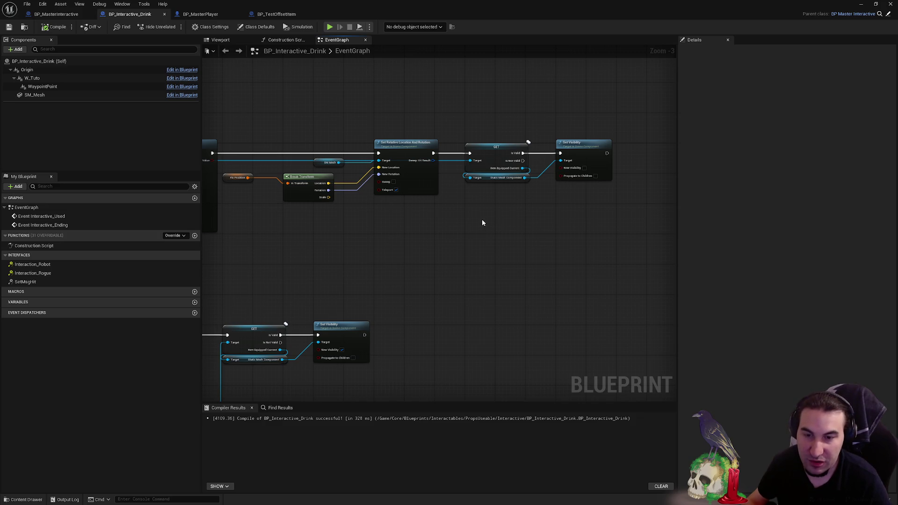
drag(290, 224, 449, 213)
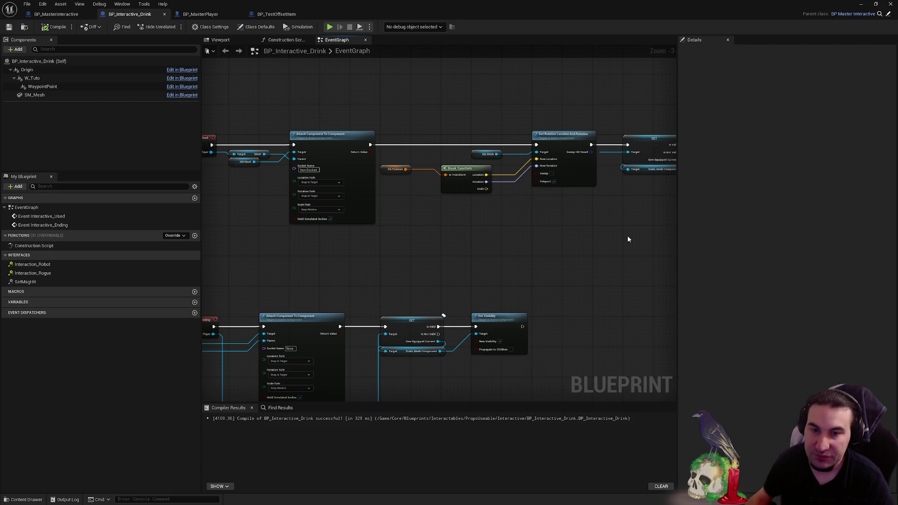
mouse_move(627, 237)
mouse_down()
mouse_move(483, 214)
mouse_move(527, 218)
mouse_up()
mouse_move(397, 215)
mouse_down()
mouse_move(519, 194)
mouse_move(547, 212)
mouse_move(436, 238)
mouse_up()
scroll(495, 226, down, 2)
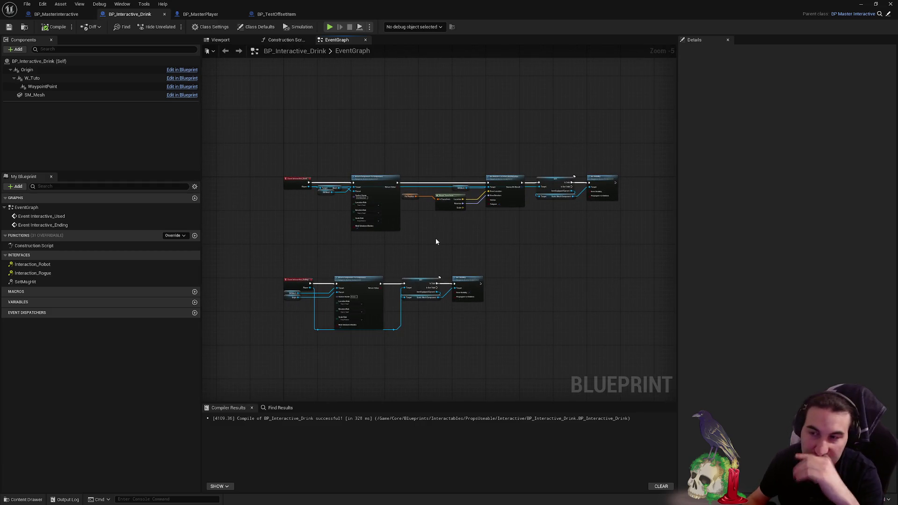
mouse_move(428, 234)
mouse_down()
mouse_move(488, 242)
mouse_move(573, 217)
mouse_up()
scroll(488, 243, up, 1)
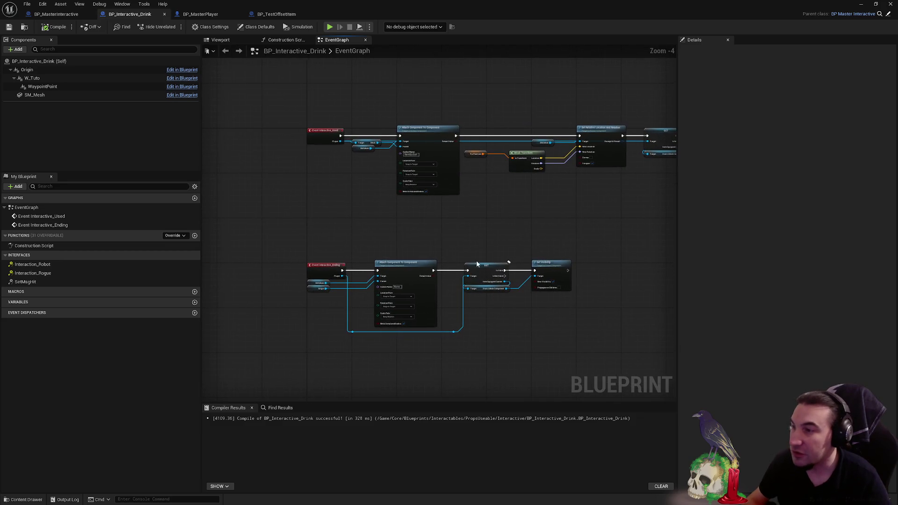
drag(309, 253, 542, 342)
drag(267, 237, 533, 339)
drag(327, 272, 329, 228)
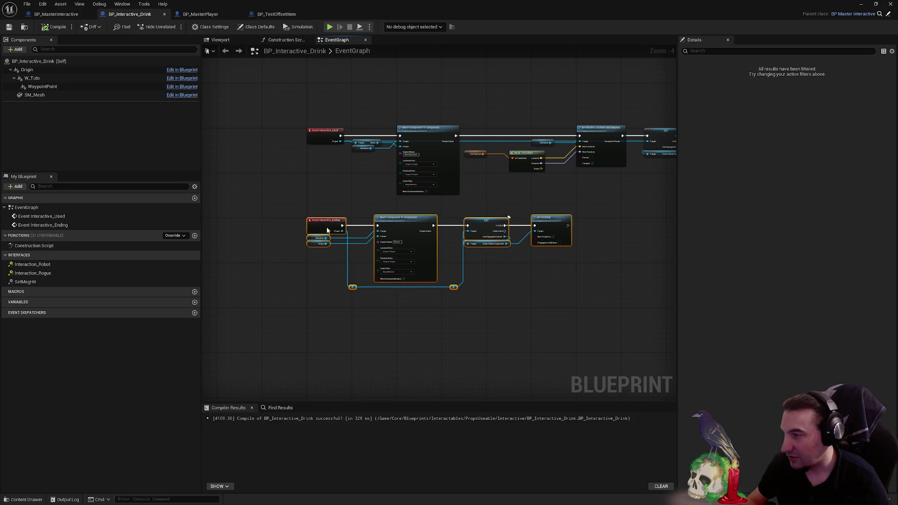
click(352, 192)
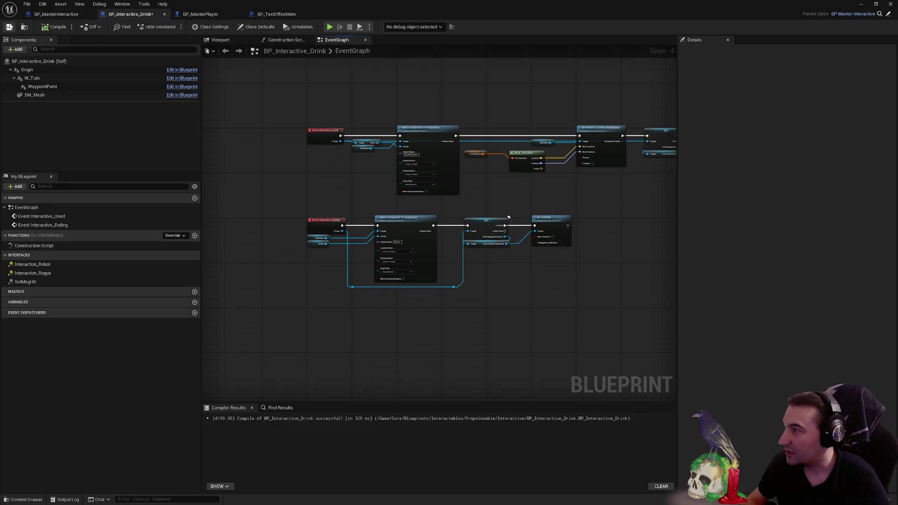
click(9, 27)
scroll(526, 159, up, 2)
drag(571, 175, 405, 224)
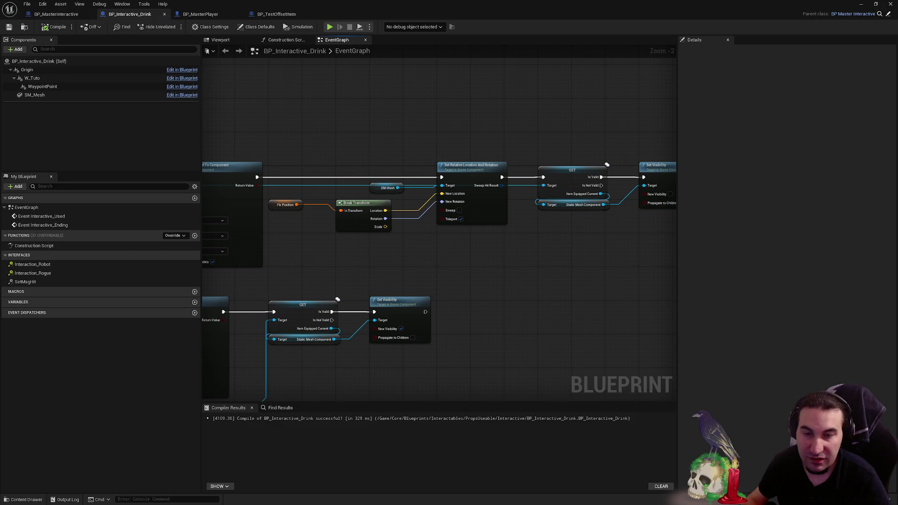
key(super)
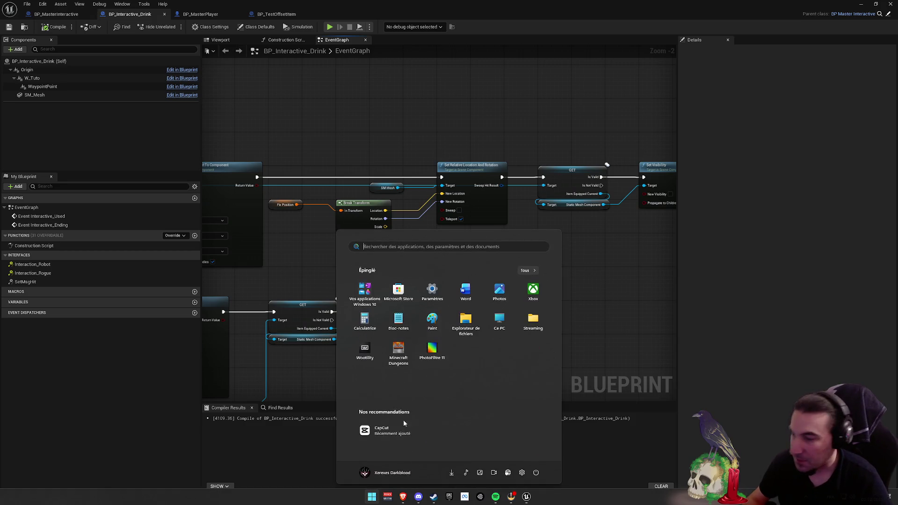
key(Escape)
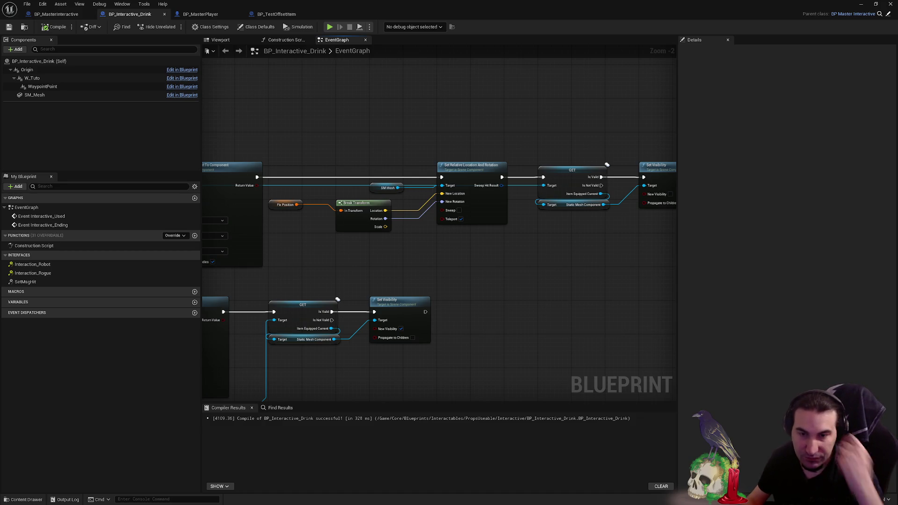
drag(587, 278, 531, 266)
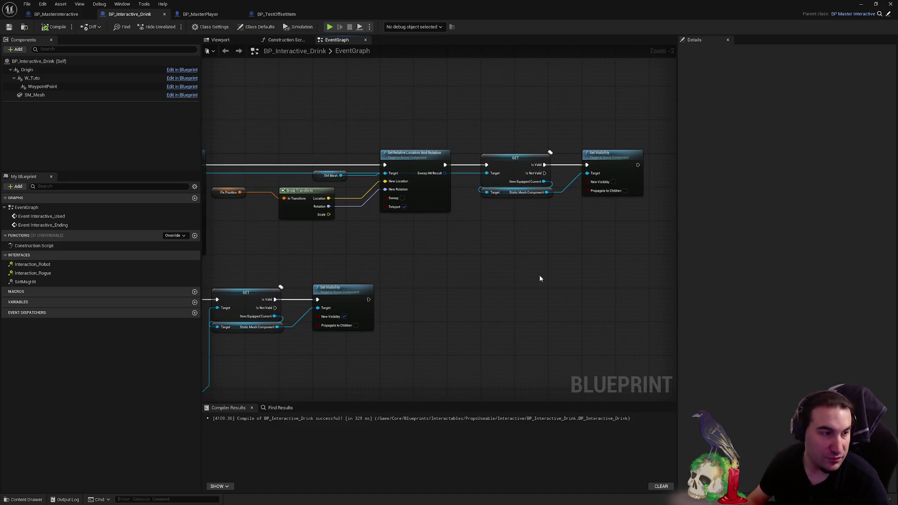
mouse_move(507, 271)
mouse_down()
mouse_move(479, 260)
mouse_move(450, 267)
mouse_up()
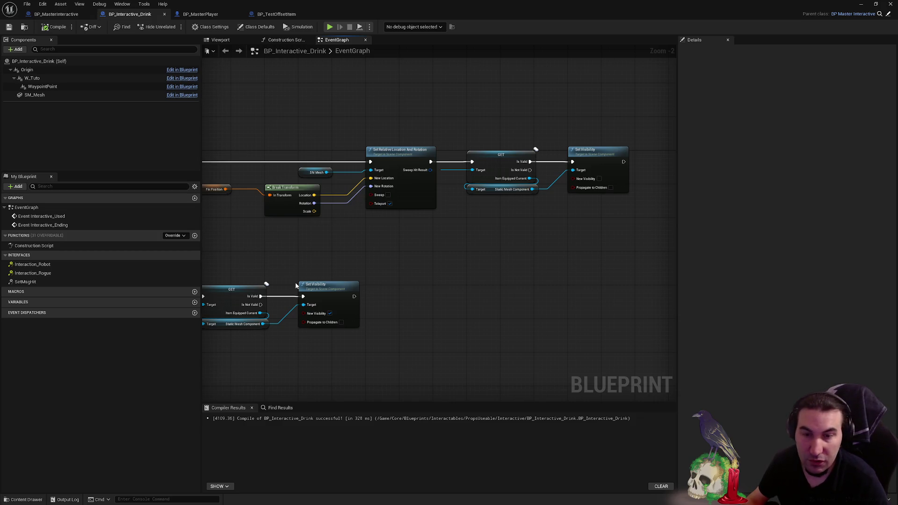
drag(293, 285, 435, 273)
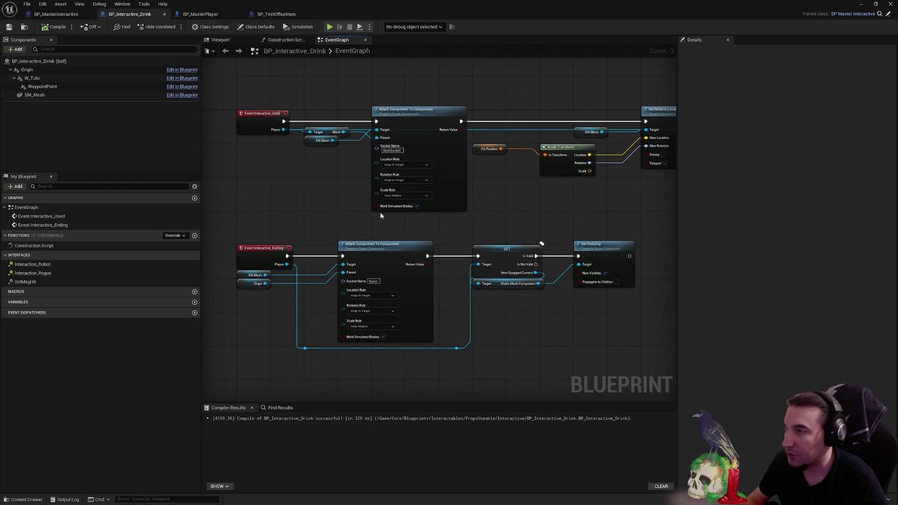
- Add reroute points on the Return Value and diagonal wires, then compile the drink blueprint
mouse_move(379, 212)
mouse_down()
mouse_move(390, 207)
mouse_move(350, 179)
mouse_move(262, 232)
mouse_up()
scroll(390, 208, up, 2)
mouse_move(397, 228)
mouse_down()
mouse_move(257, 249)
mouse_move(449, 271)
mouse_move(508, 261)
mouse_up()
double_click(434, 199)
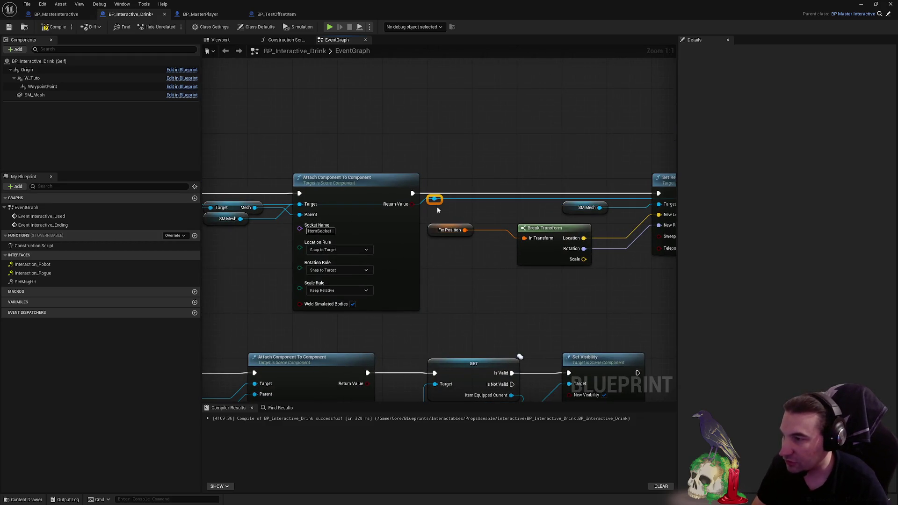
mouse_move(440, 203)
mouse_down()
mouse_move(245, 303)
mouse_move(243, 325)
mouse_move(346, 327)
mouse_up()
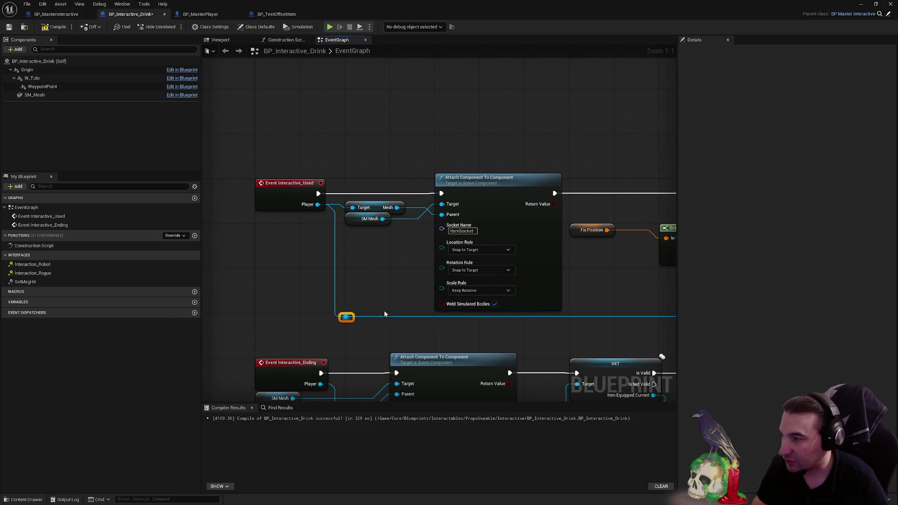
drag(521, 296, 240, 279)
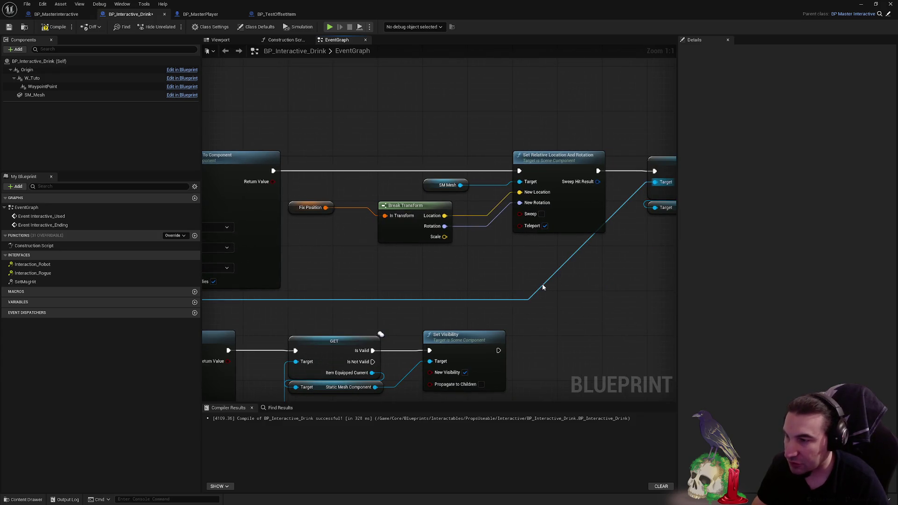
double_click(542, 284)
drag(544, 287, 559, 300)
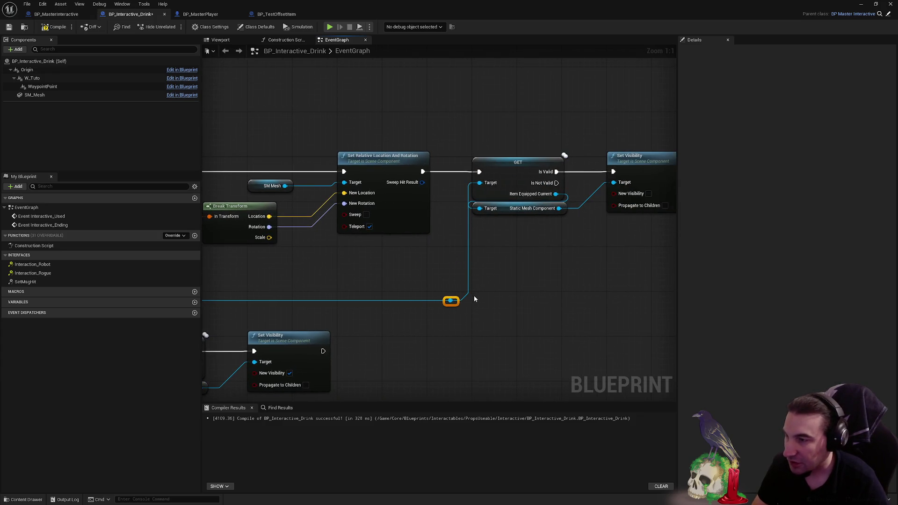
scroll(474, 299, down, 2)
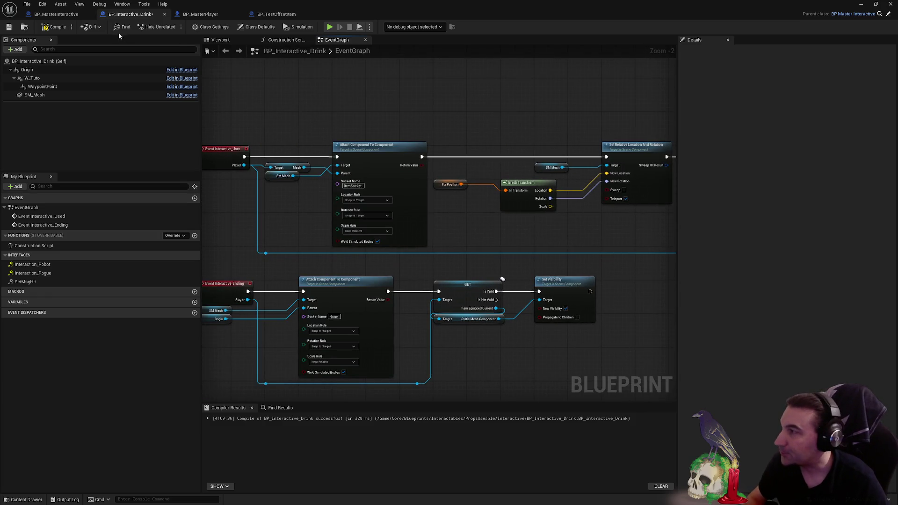
click(51, 27)
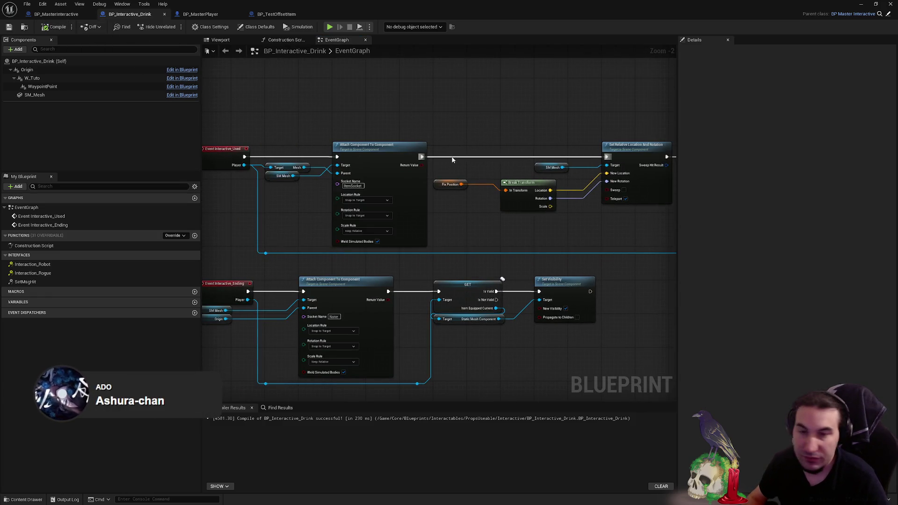
- Align the lower node row with the upper chain and nudge the SM Mesh and Origin getters
mouse_move(452, 159)
mouse_down()
mouse_move(320, 157)
mouse_move(406, 171)
mouse_up()
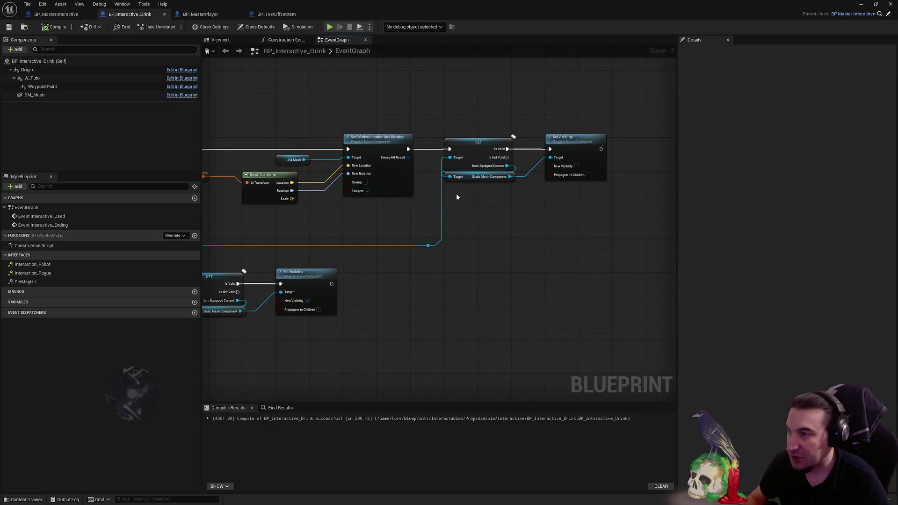
drag(457, 197, 629, 207)
mouse_move(480, 208)
mouse_down()
mouse_move(652, 198)
mouse_move(431, 203)
mouse_move(578, 215)
mouse_move(583, 230)
mouse_move(557, 199)
mouse_up()
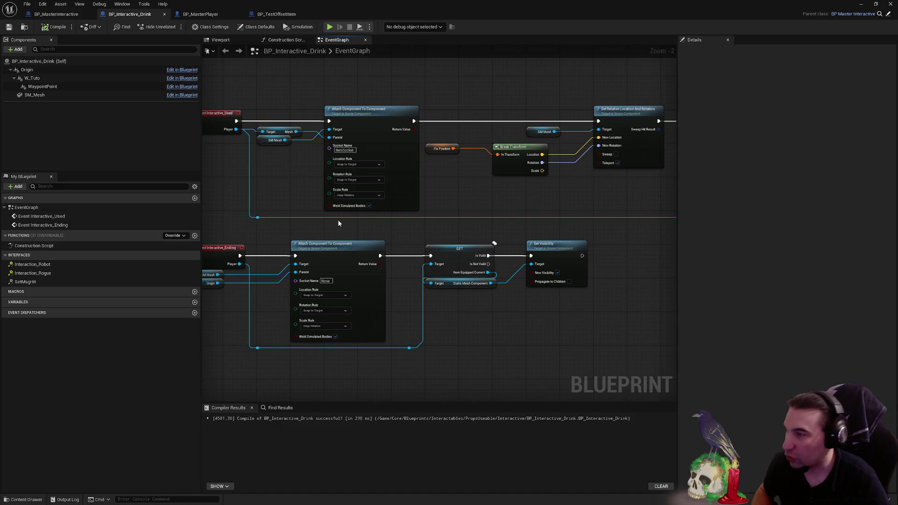
mouse_move(339, 224)
mouse_down()
mouse_move(304, 229)
mouse_move(363, 206)
mouse_move(603, 346)
mouse_move(587, 307)
mouse_move(627, 292)
mouse_up()
drag(369, 220, 407, 219)
click(288, 241)
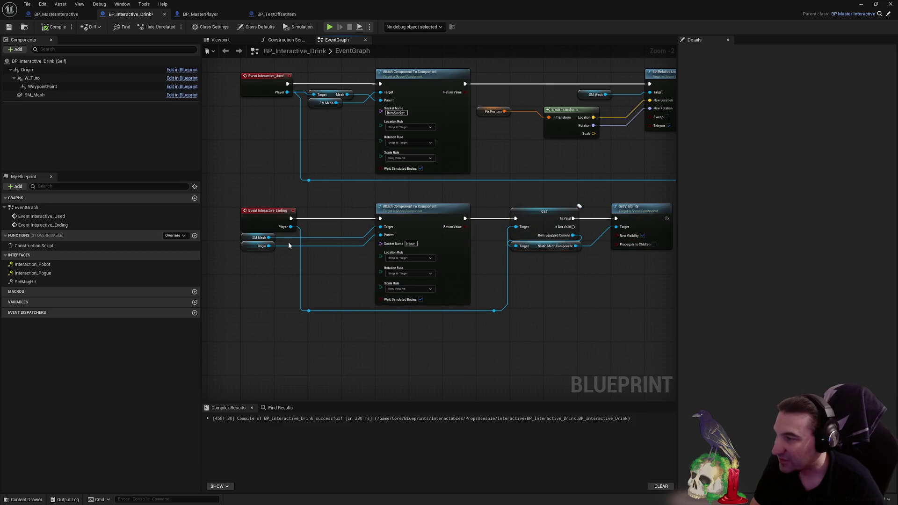
mouse_move(252, 241)
mouse_down()
mouse_move(260, 249)
mouse_move(303, 241)
mouse_move(292, 236)
mouse_up()
click(310, 245)
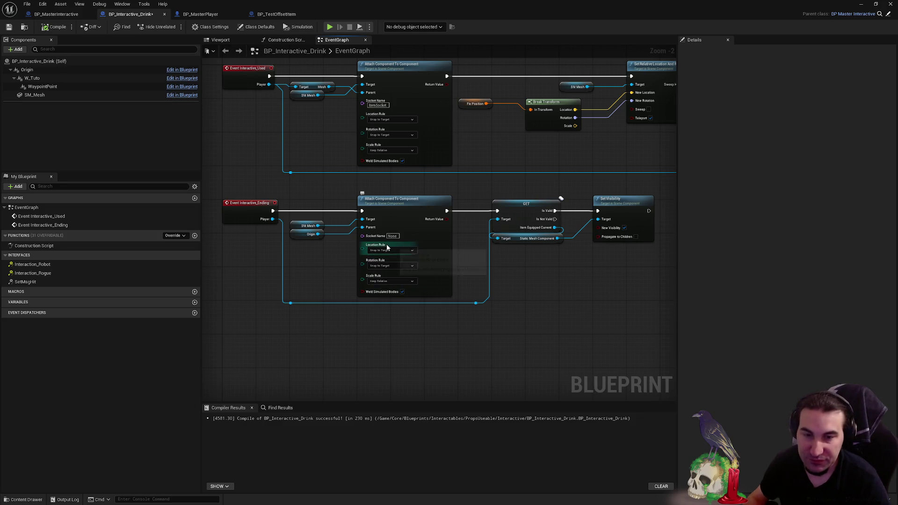
scroll(223, 85, down, 1)
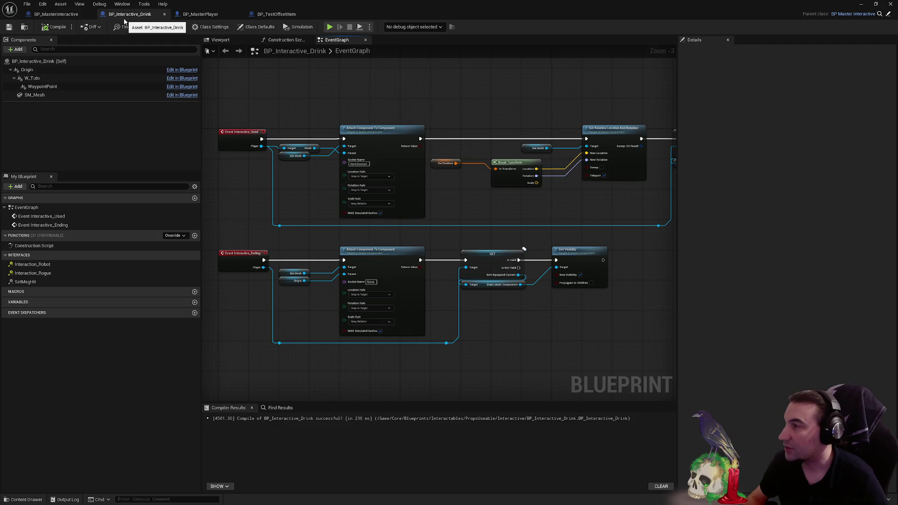
- Select the Fix Position variable and copy the Pivot location values from BP_TestOffsetItem
click(446, 163)
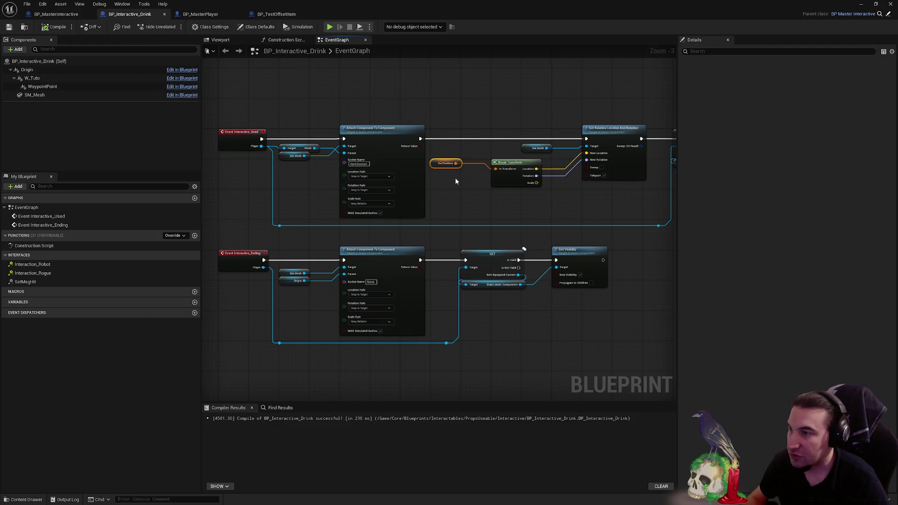
click(277, 14)
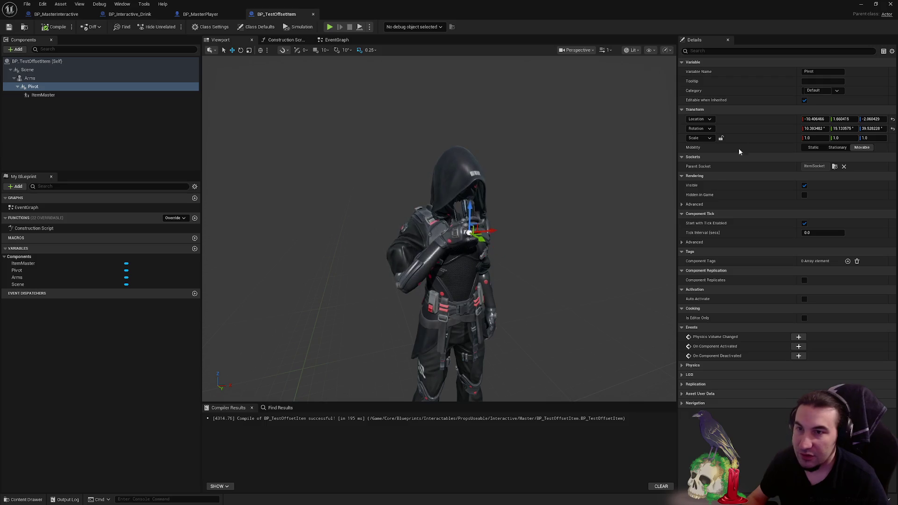
right_click(779, 122)
click(799, 137)
click(200, 14)
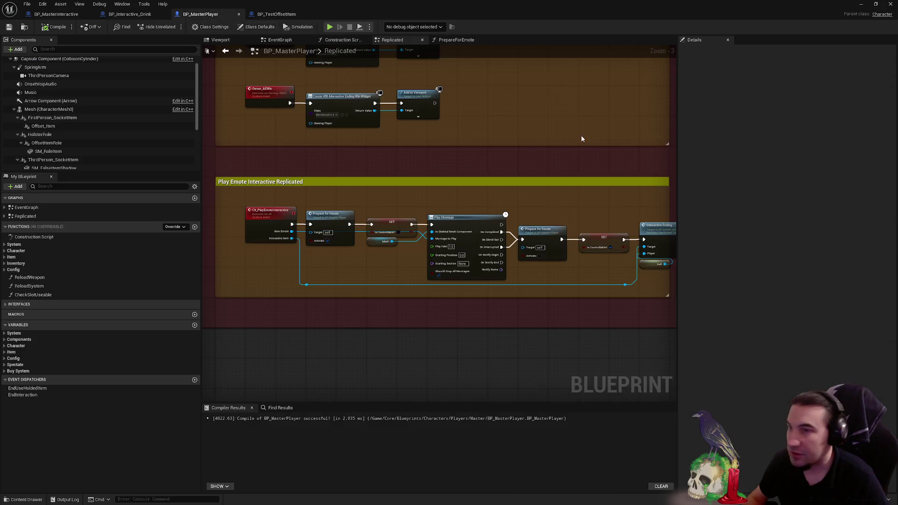
- Paste the copied Pivot location into BP_Interactive_Drink's Fix Position default
click(130, 14)
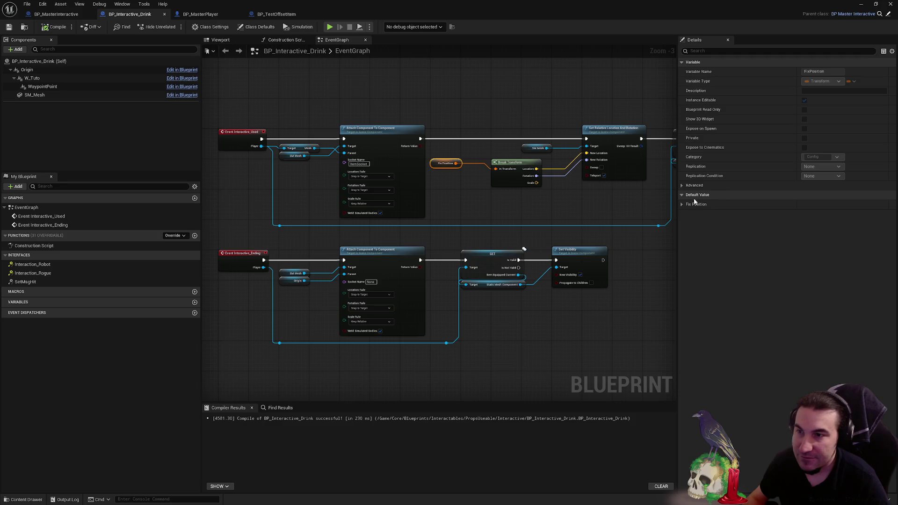
click(682, 205)
right_click(772, 214)
click(788, 241)
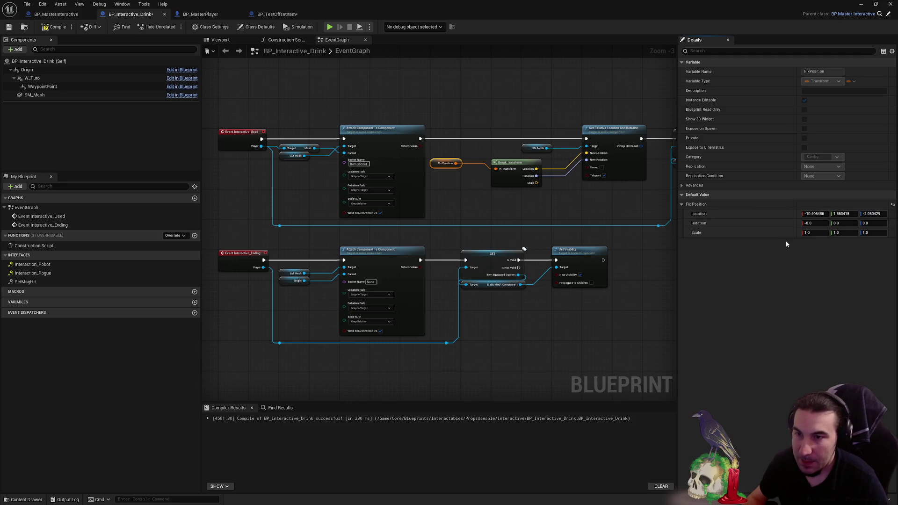
- Copy the Pivot rotation into Fix Position as well, then minimize the blueprint editor
click(282, 15)
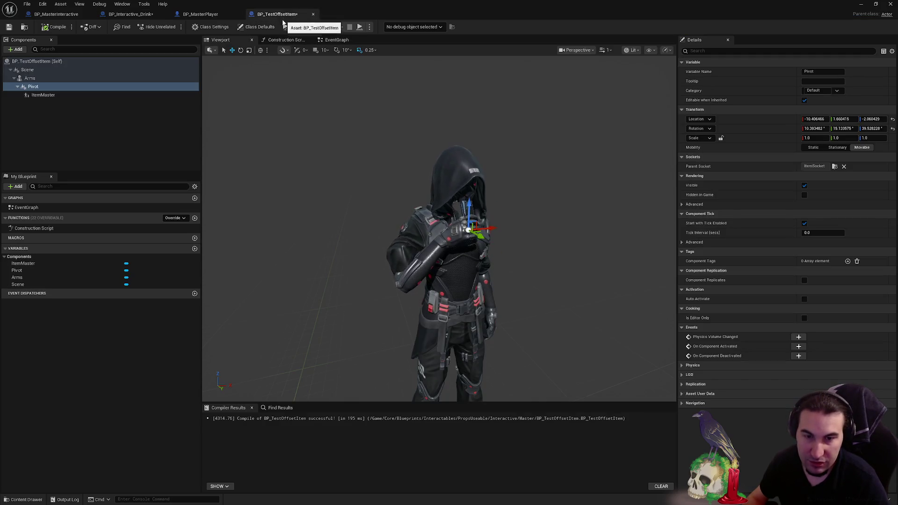
right_click(784, 132)
click(795, 144)
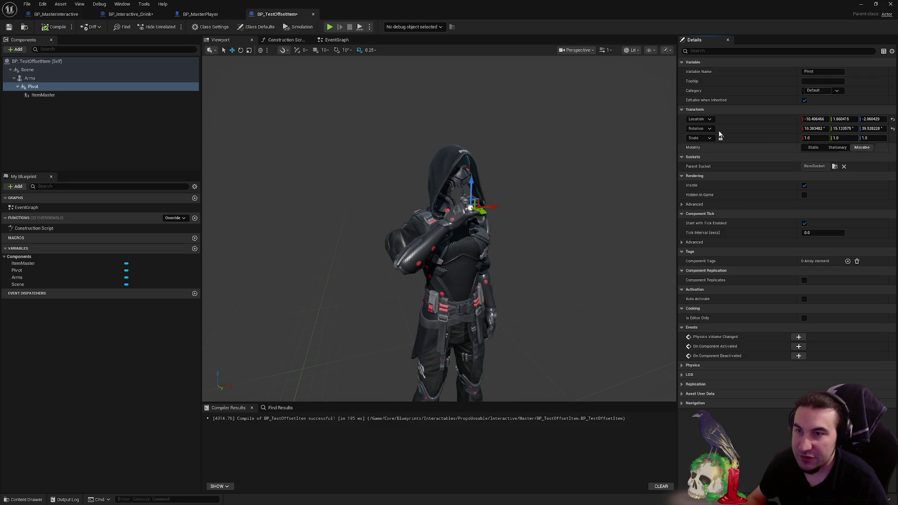
click(130, 14)
right_click(776, 225)
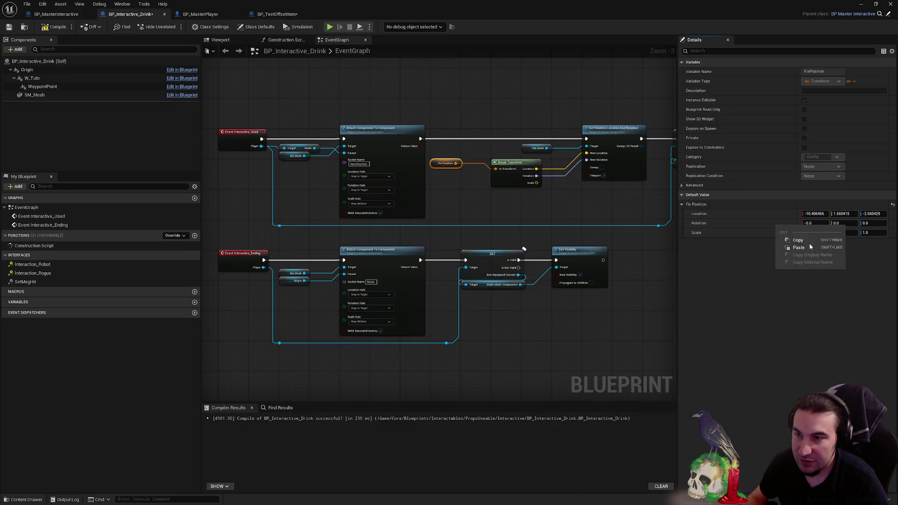
click(814, 251)
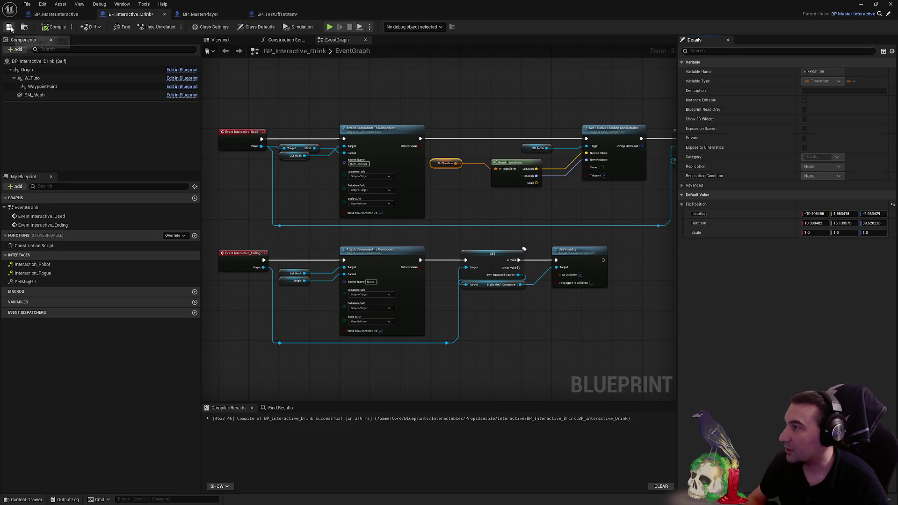
click(861, 4)
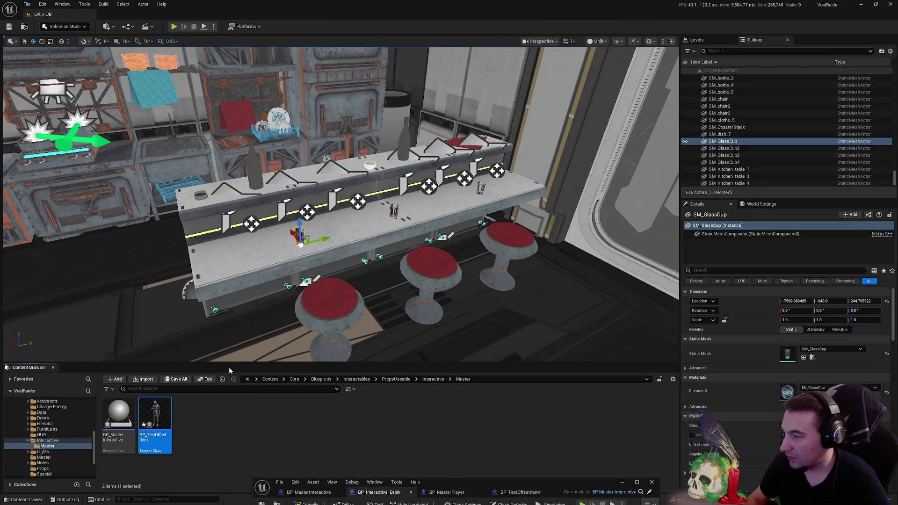
- Save all modified assets and go up to the Interactive folder
click(188, 380)
key(Return)
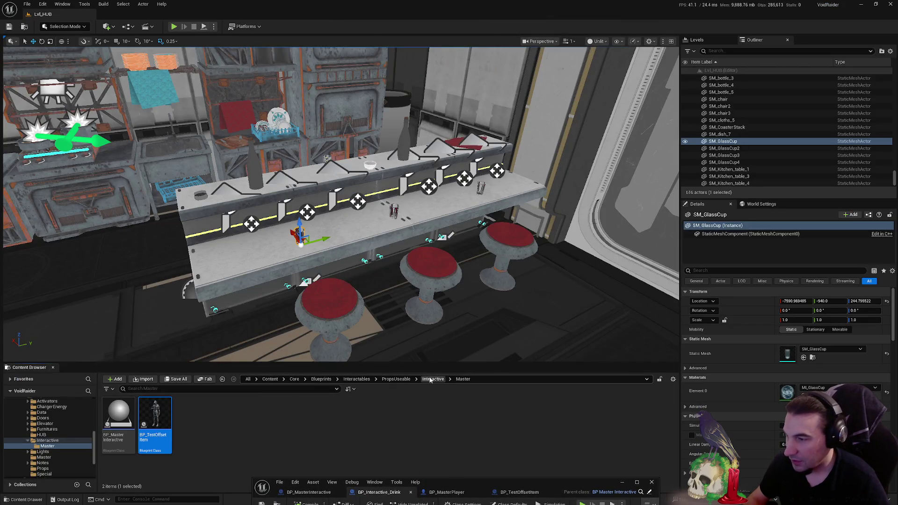
click(430, 380)
- Replace the plain glass cups on the bar counter with BP_Interactive_Drink props
key(f)
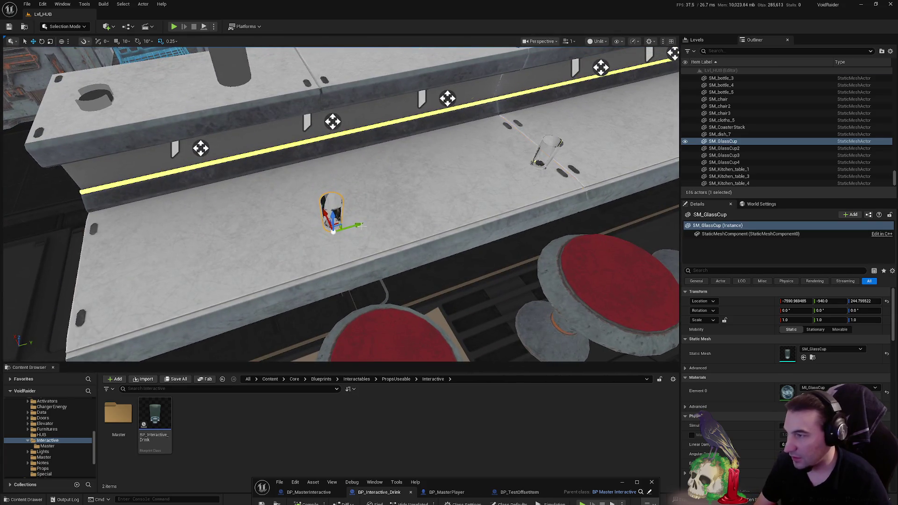
key(Delete)
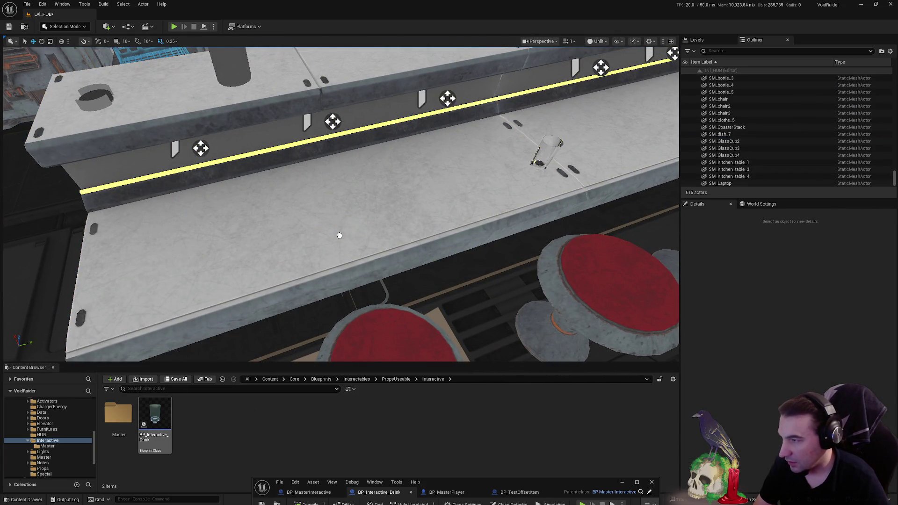
drag(340, 236, 336, 228)
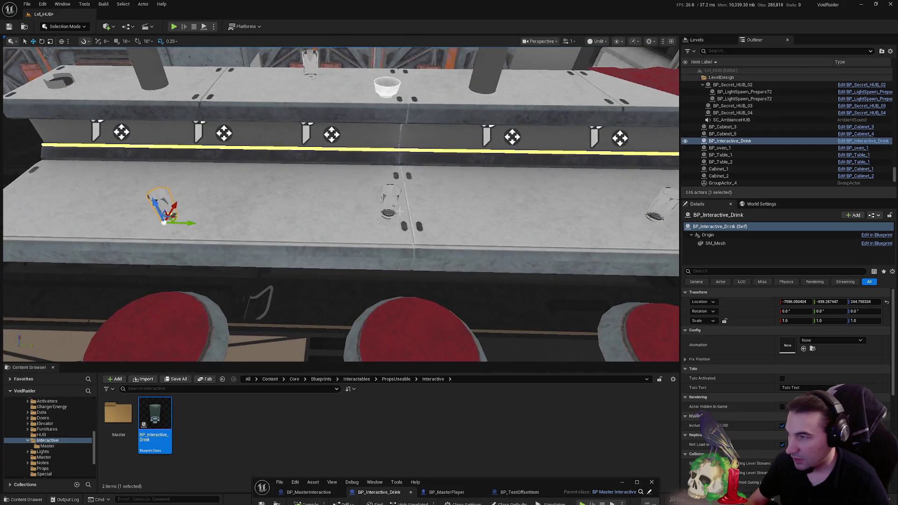
click(391, 201)
key(Delete)
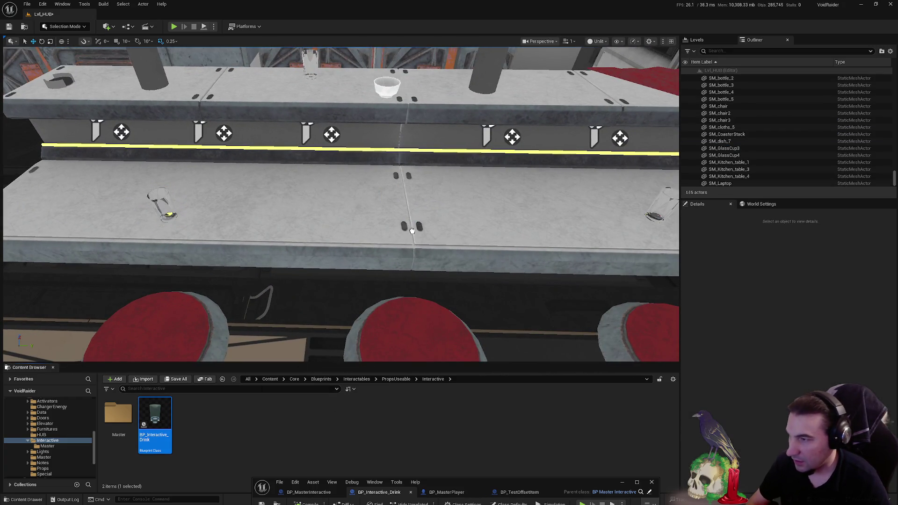
drag(410, 224, 411, 225)
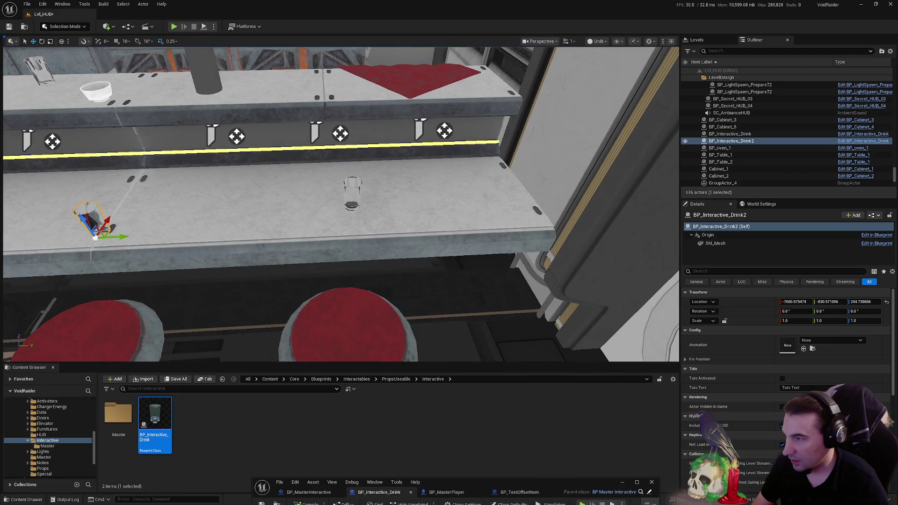
key(Delete)
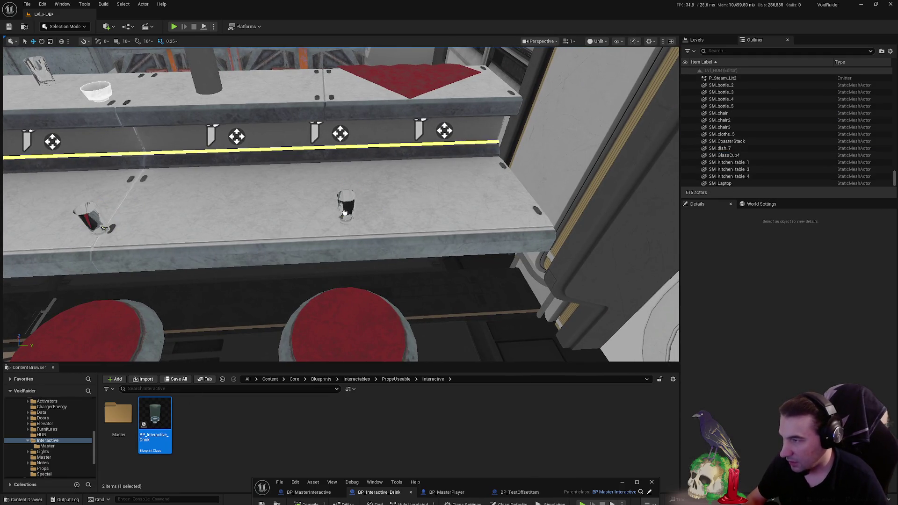
drag(345, 213, 345, 214)
- Save the level changes and start a test play session with Alt+P
click(176, 379)
click(521, 336)
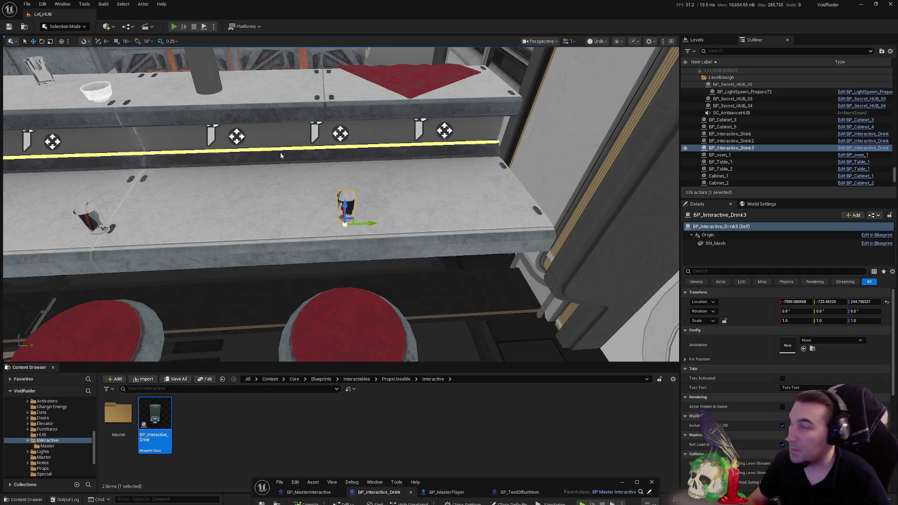
key(alt+p)
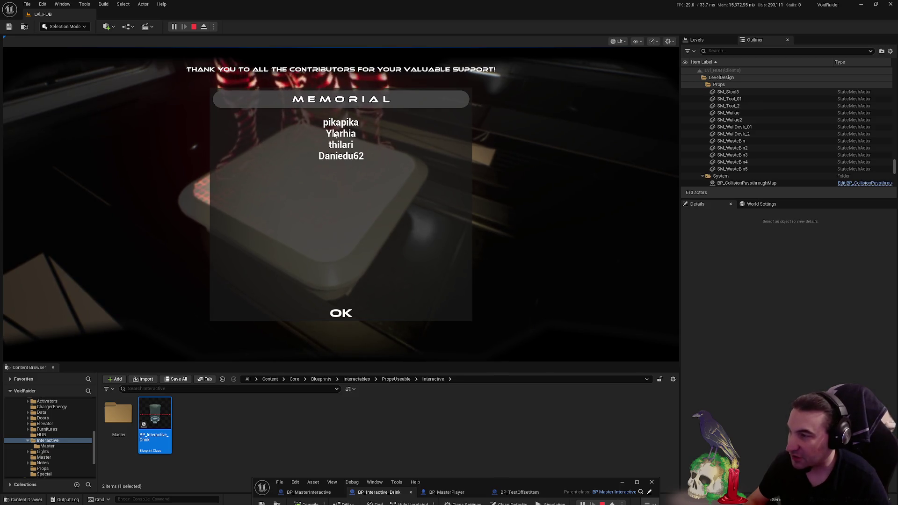
- Dismiss the memorial message, walk to the bar in third-person view, then stop the session
click(340, 314)
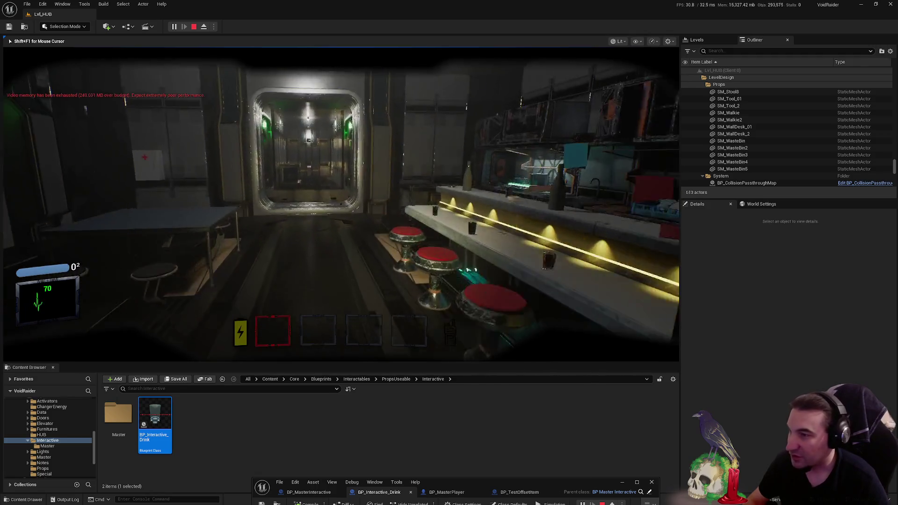
key(a)
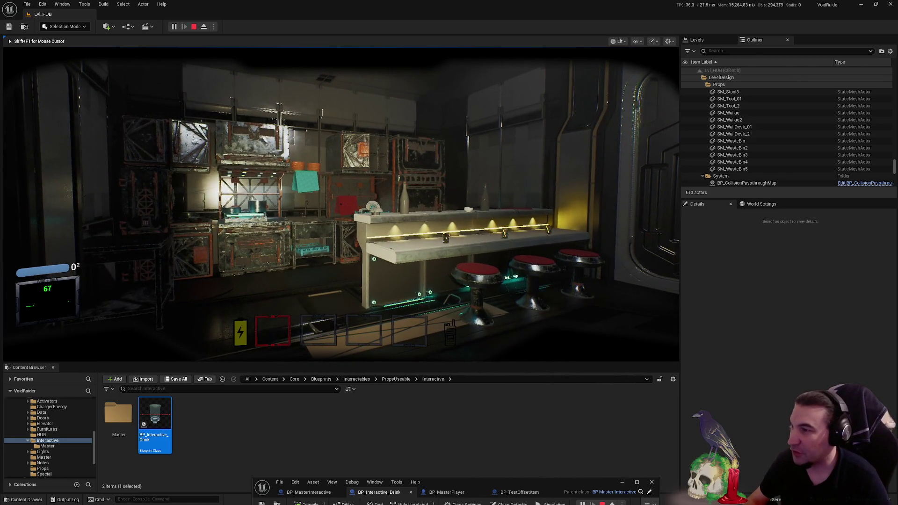
key(w)
key(v)
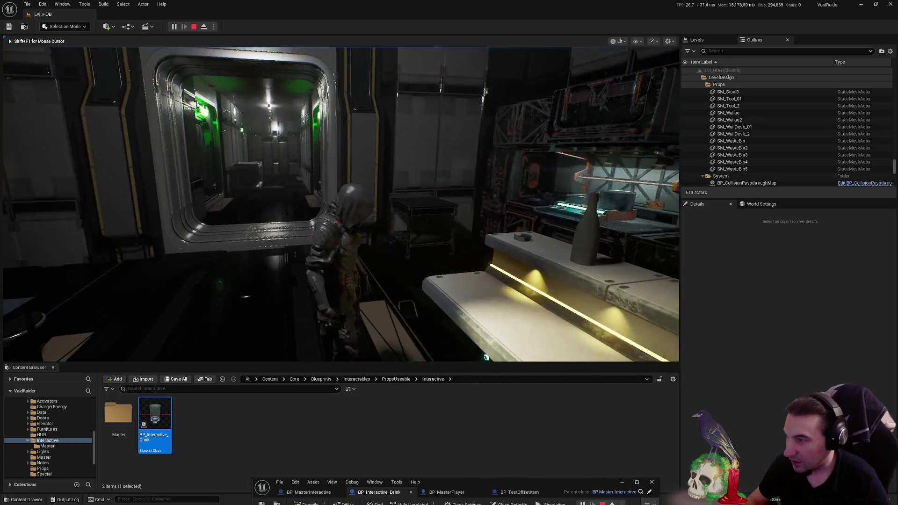
key(shift+F1)
key(Escape)
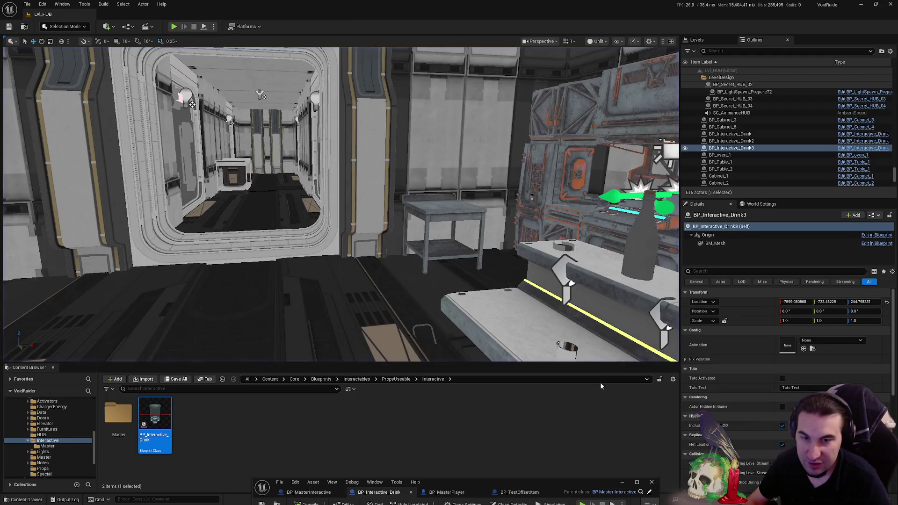
- Set BP_Interactive_Drink's Animation class default to ASM_Drinking_M_TP, then shrink the editor
double_click(591, 488)
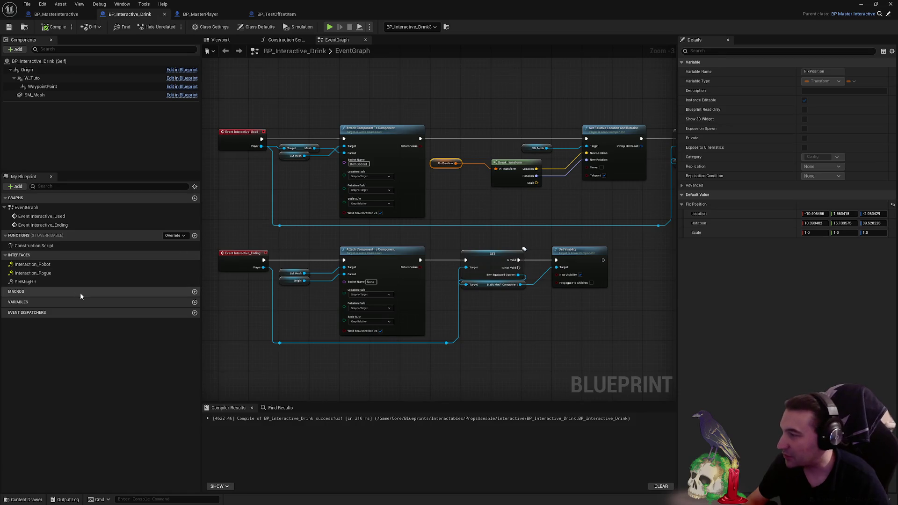
mouse_move(514, 328)
mouse_down()
mouse_move(561, 280)
mouse_move(643, 160)
mouse_move(560, 213)
mouse_up()
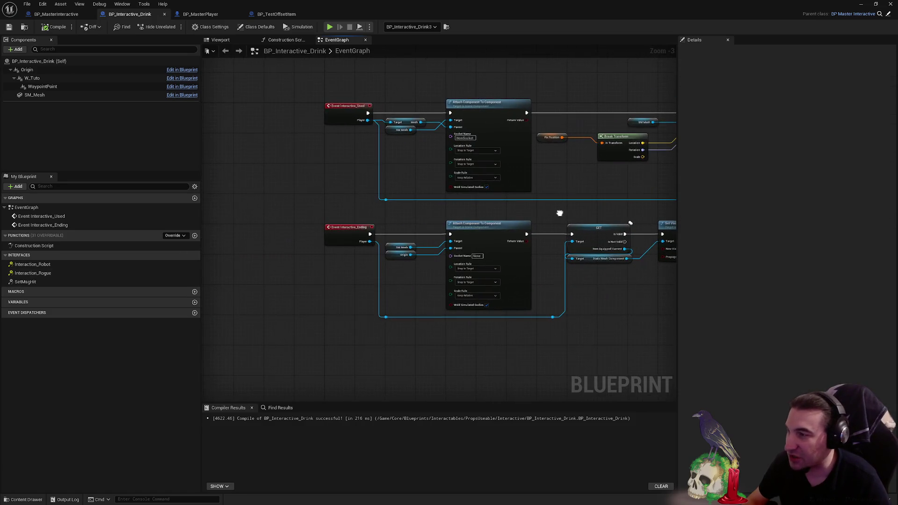
click(253, 29)
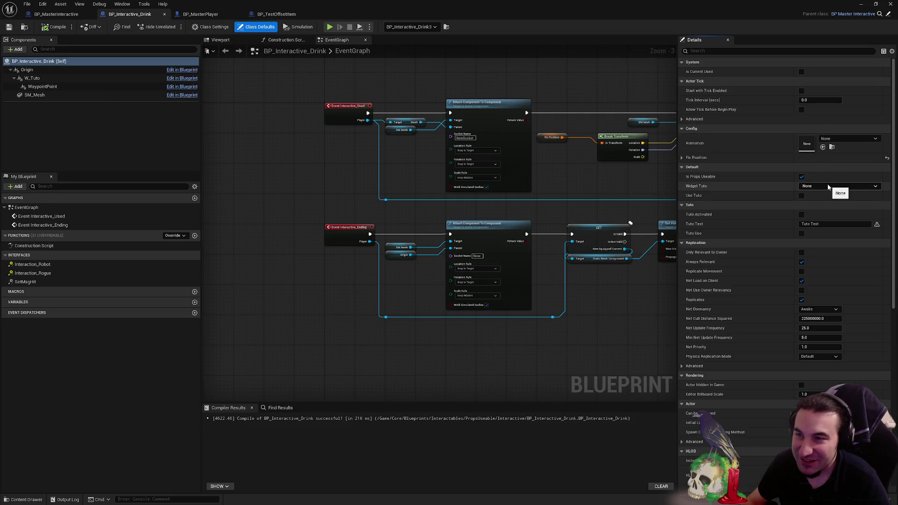
click(838, 139)
text(drink)
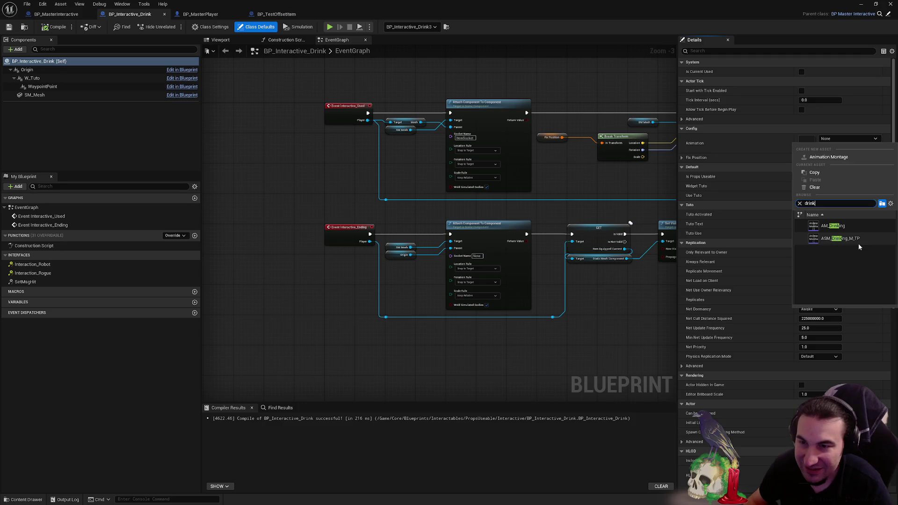
click(858, 243)
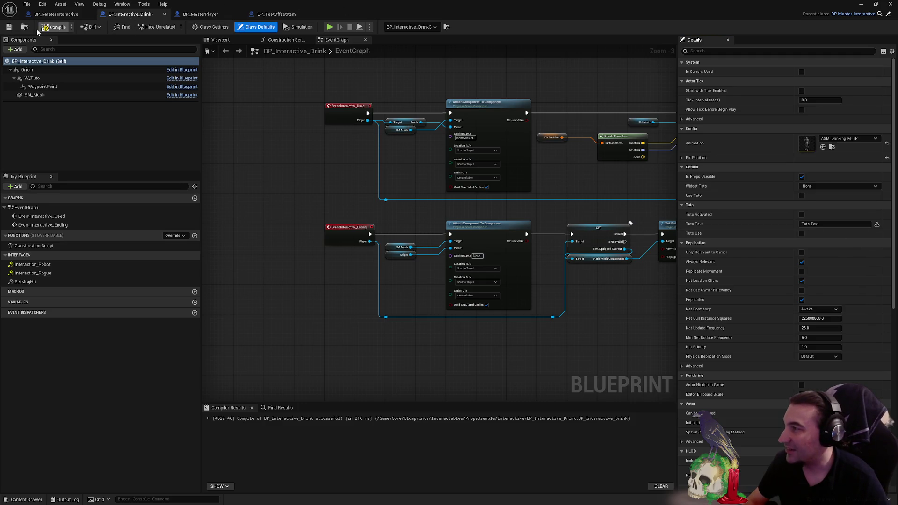
drag(519, 6, 415, 427)
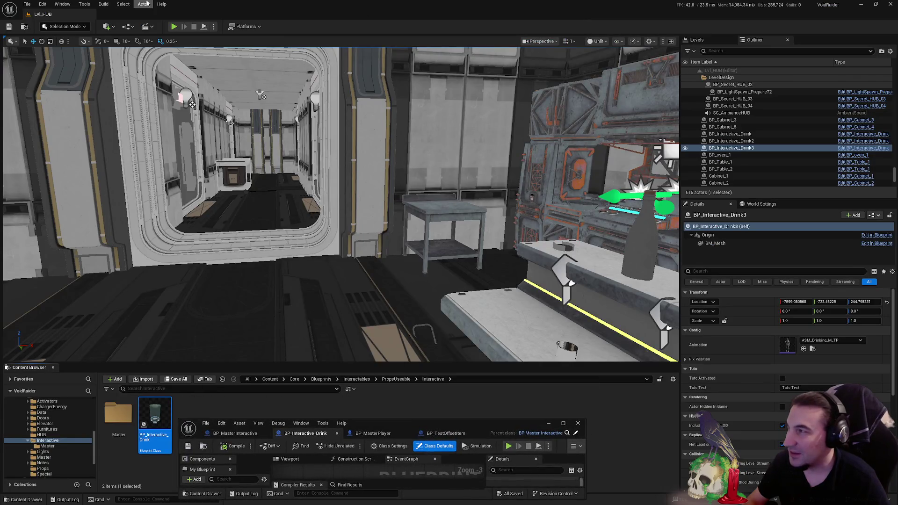
- Run another play test at the bar, then restore BP_Interactive_Drink's editor to full screen
key(alt+p)
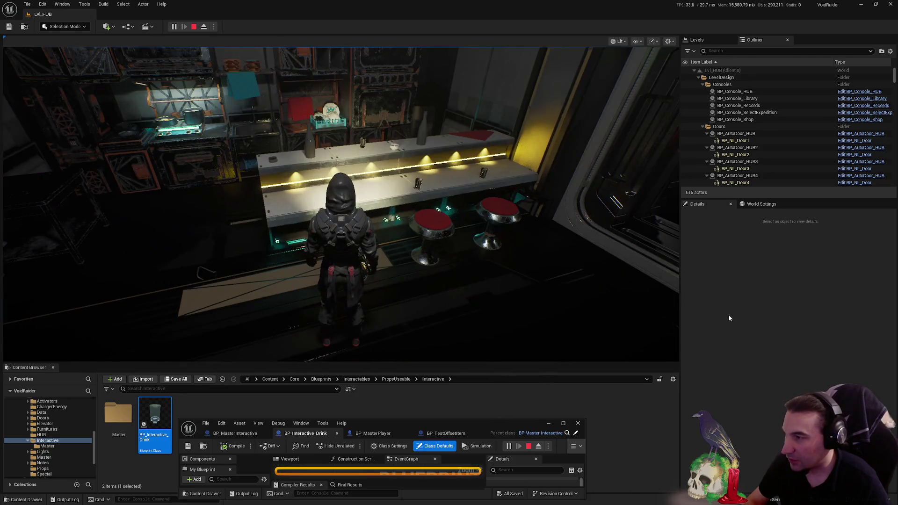
key(shift+F1)
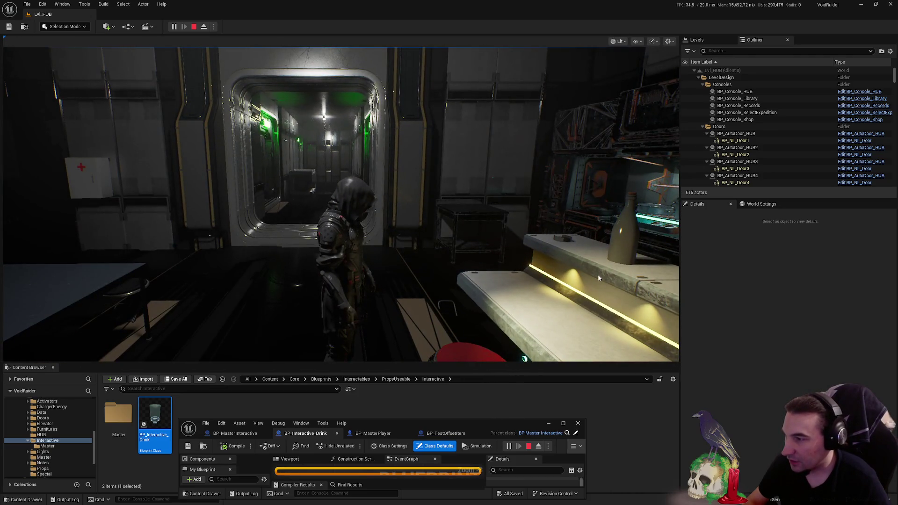
click(598, 277)
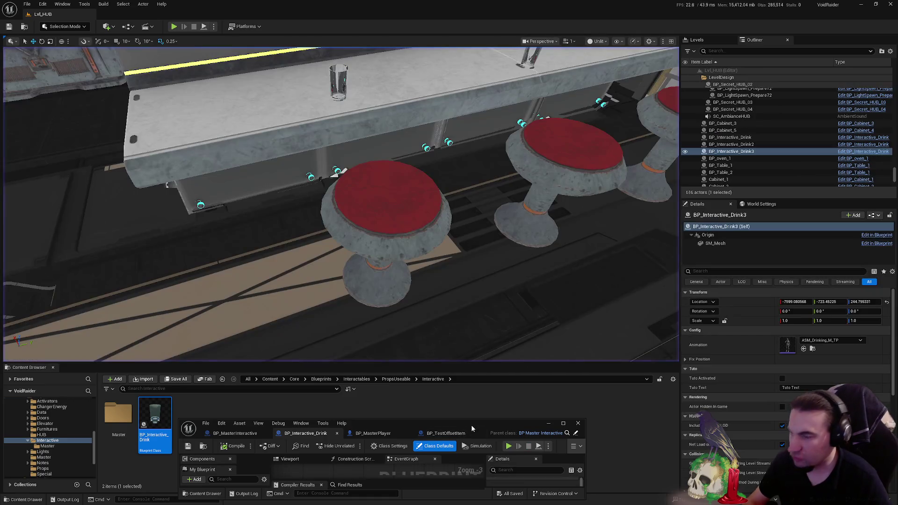
drag(527, 423, 507, 201)
double_click(507, 201)
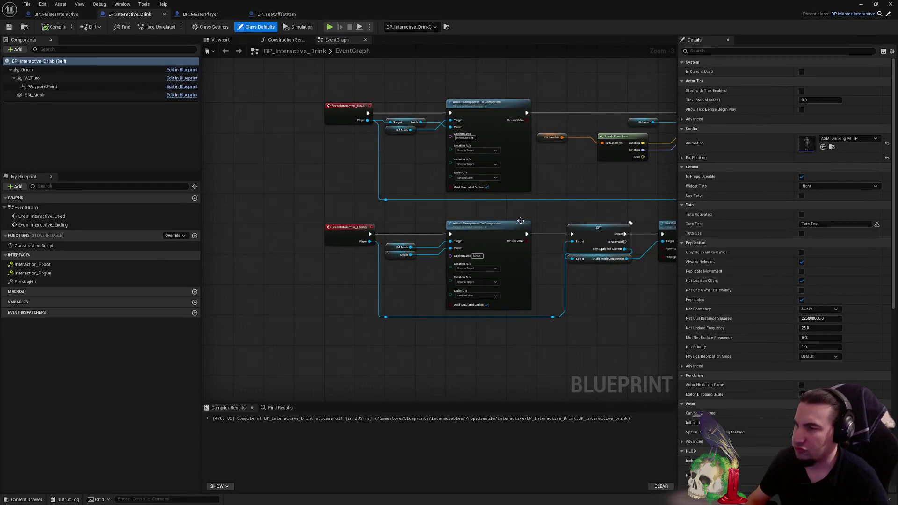
- Bring up the BP_MasterPlayer Blueprint editor as a smaller window over the Lvl_HUB level
scroll(521, 221, down, 2)
click(200, 14)
mouse_move(227, 14)
mouse_down()
mouse_move(560, 391)
mouse_move(541, 440)
mouse_up()
- Show the Core/Assets/Characters/Factions folder, then move and enlarge the BP_MasterPlayer window to show its graph
scroll(47, 435, up, 10)
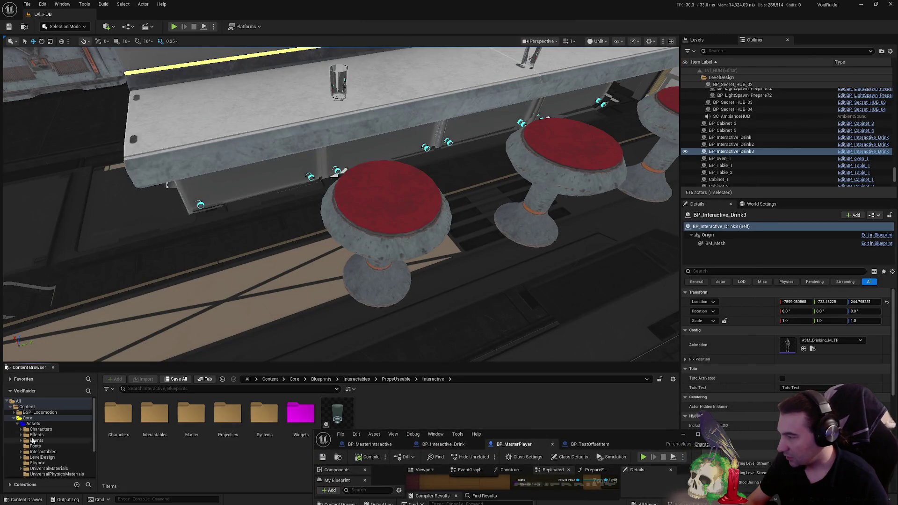
click(16, 429)
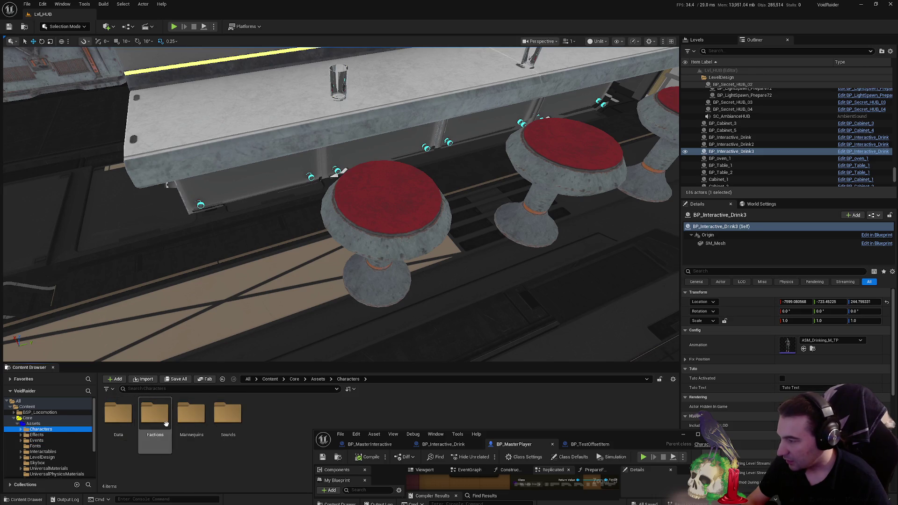
double_click(171, 424)
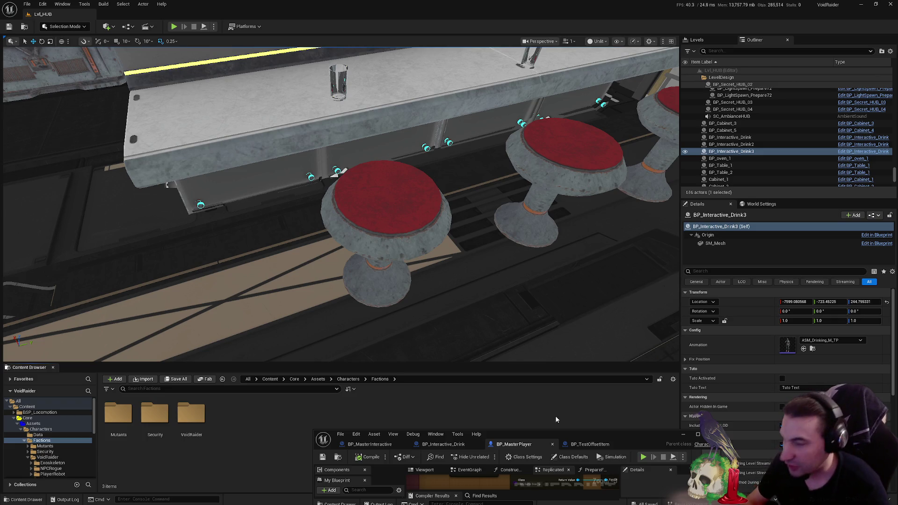
mouse_move(643, 435)
mouse_down()
mouse_move(611, 225)
mouse_move(456, 107)
mouse_up()
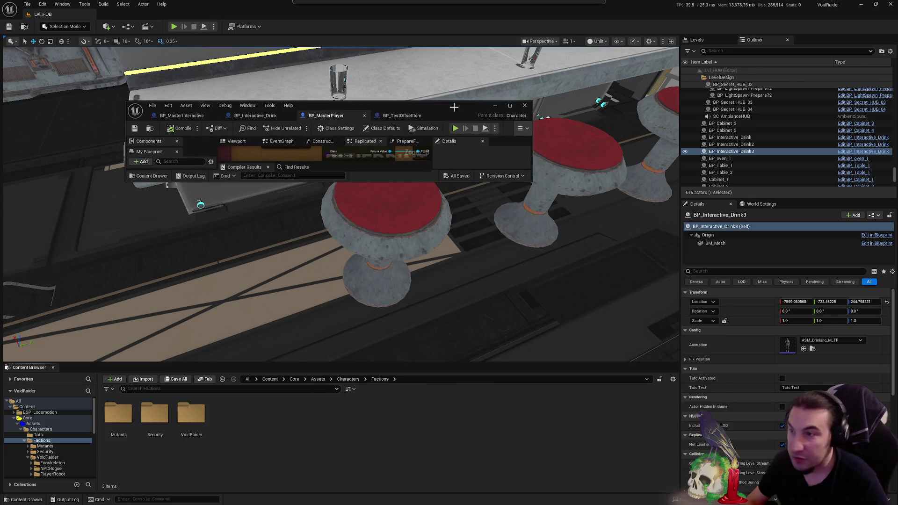
mouse_move(531, 182)
mouse_down()
mouse_move(562, 307)
mouse_move(556, 333)
mouse_up()
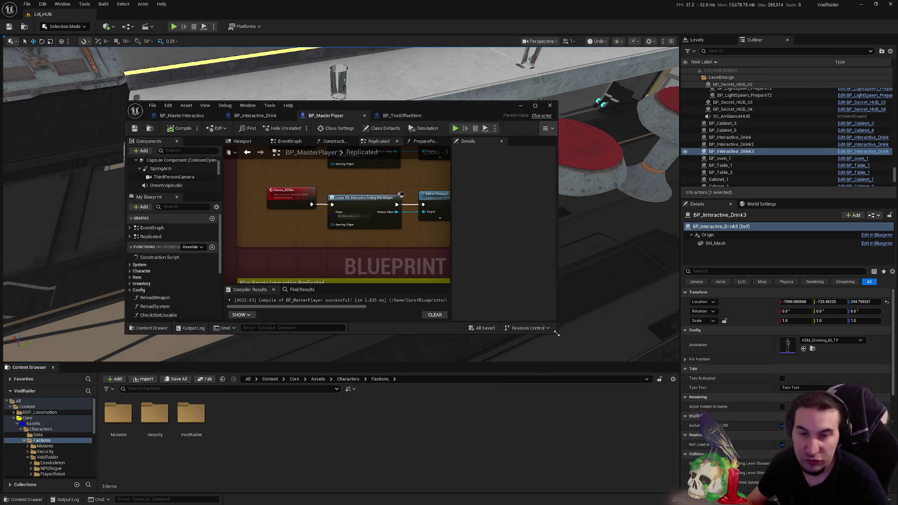
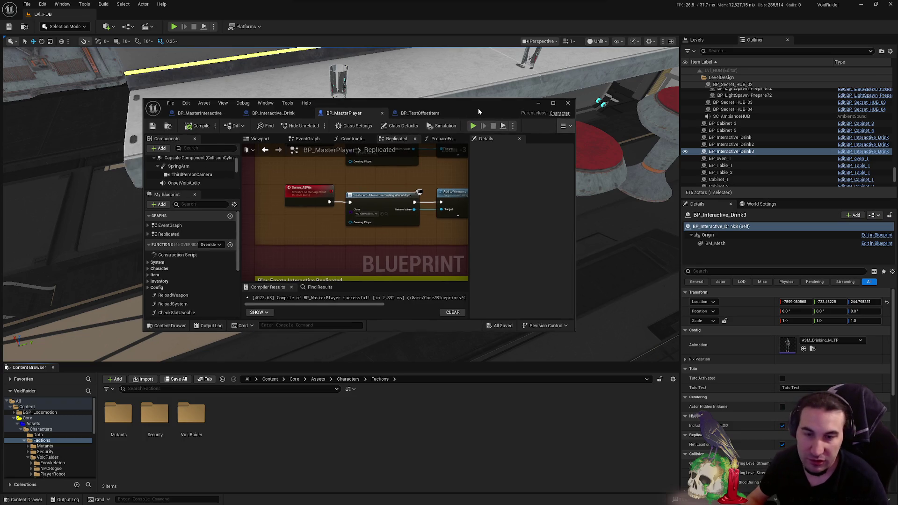
- Resize the BP_MasterPlayer window and drag it to the bottom, revealing the LVL_HUB viewport
double_click(478, 108)
mouse_move(526, 2)
mouse_down()
mouse_move(436, 58)
mouse_move(386, 32)
mouse_up()
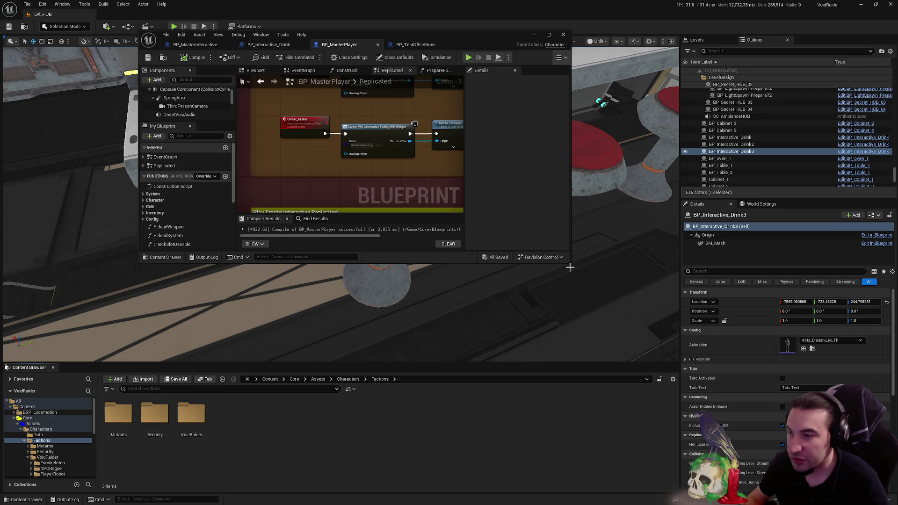
mouse_move(570, 260)
mouse_down()
mouse_move(568, 304)
mouse_move(603, 356)
mouse_move(670, 357)
mouse_up()
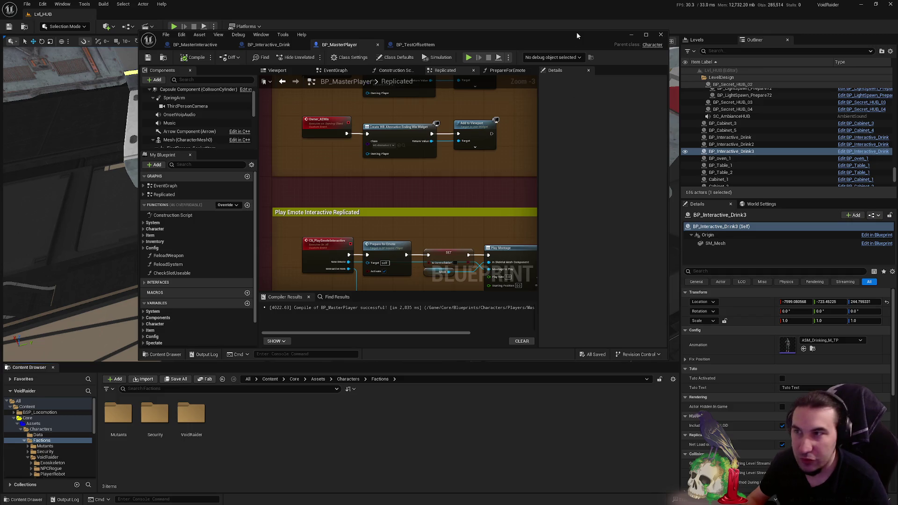
drag(575, 32, 578, 47)
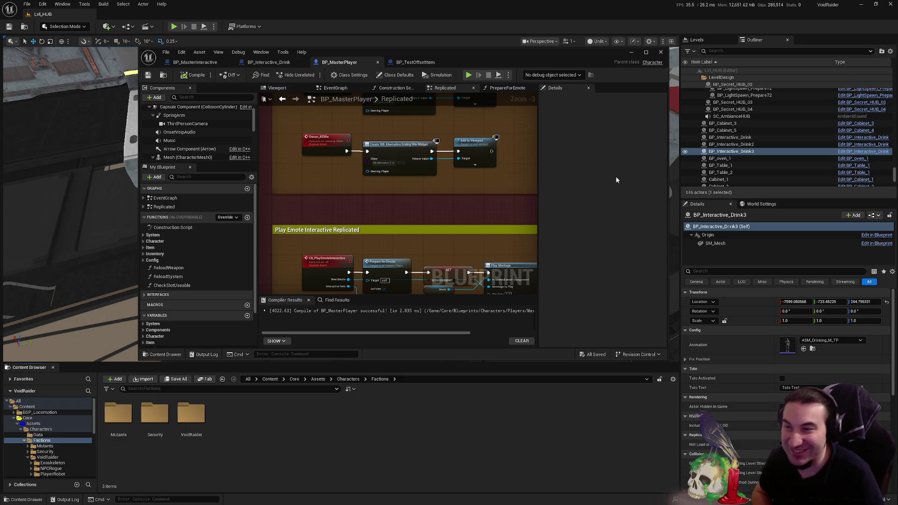
drag(483, 61, 492, 61)
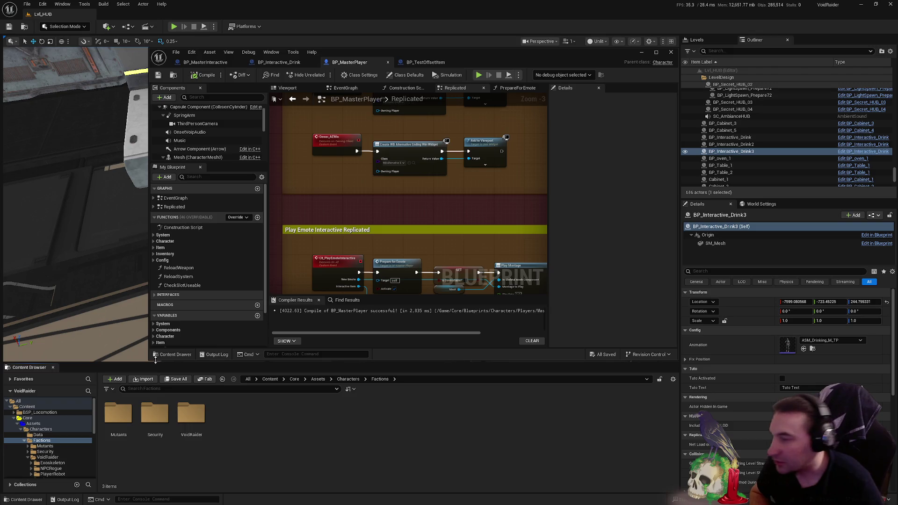
drag(155, 359, 154, 360)
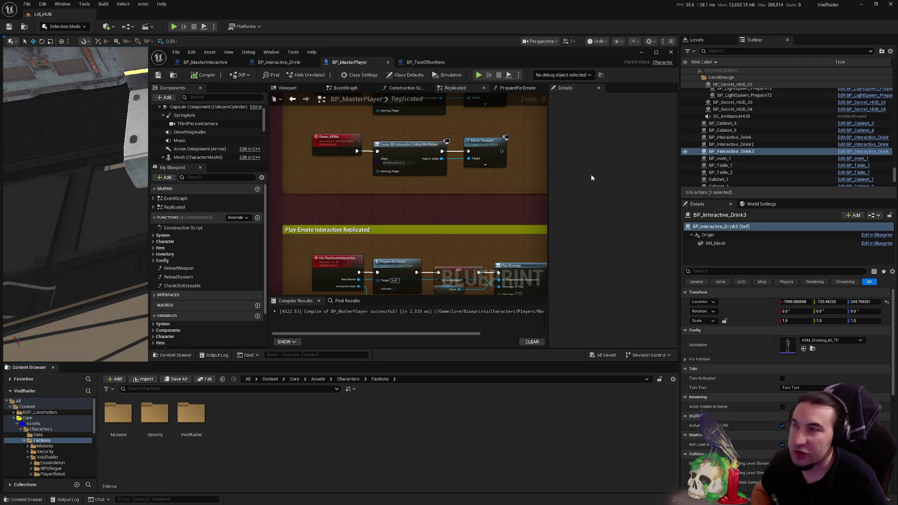
drag(494, 51, 490, 448)
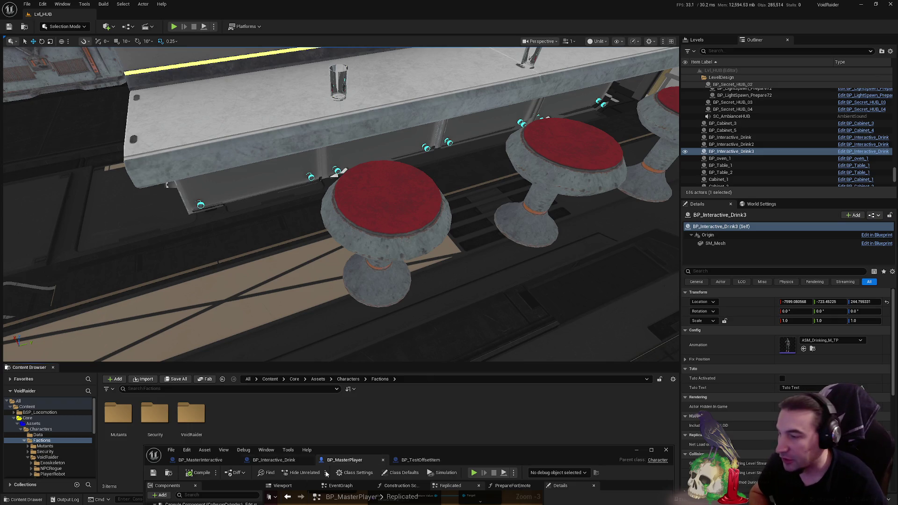
- Tuck the Blueprint window low and open VoidRaider > PlayerRogue in the Content Browser
mouse_move(520, 452)
mouse_down()
mouse_move(496, 317)
mouse_move(507, 447)
mouse_move(482, 468)
mouse_move(520, 470)
mouse_up()
double_click(191, 416)
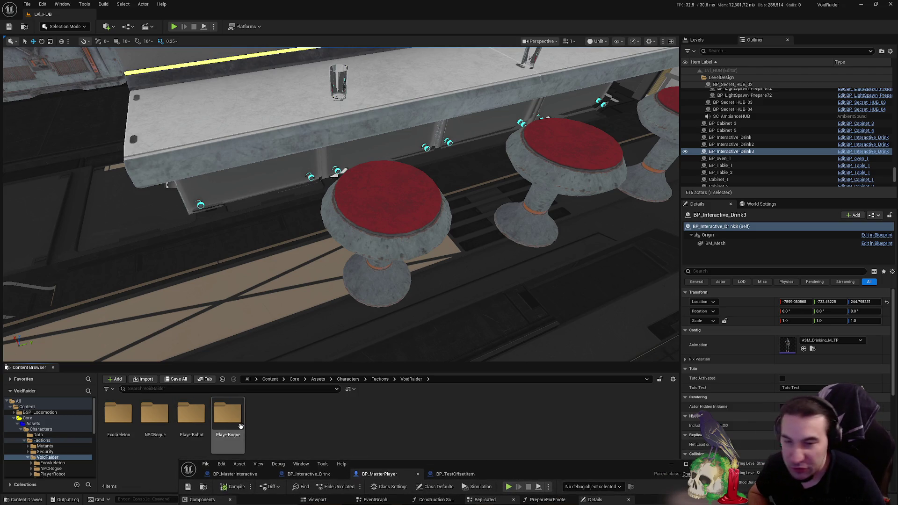
double_click(228, 429)
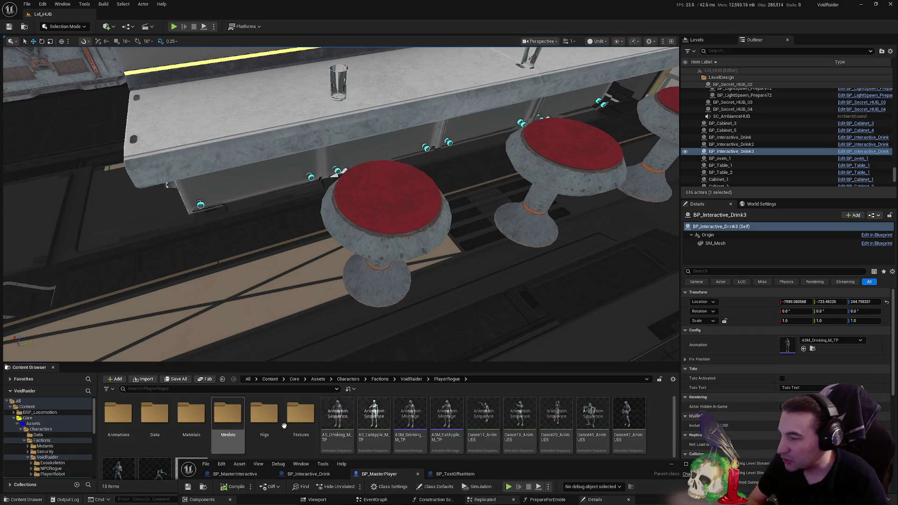
mouse_move(580, 472)
mouse_down()
mouse_move(538, 325)
mouse_move(544, 310)
mouse_move(542, 410)
mouse_move(524, 81)
mouse_move(612, 317)
mouse_move(610, 497)
mouse_up()
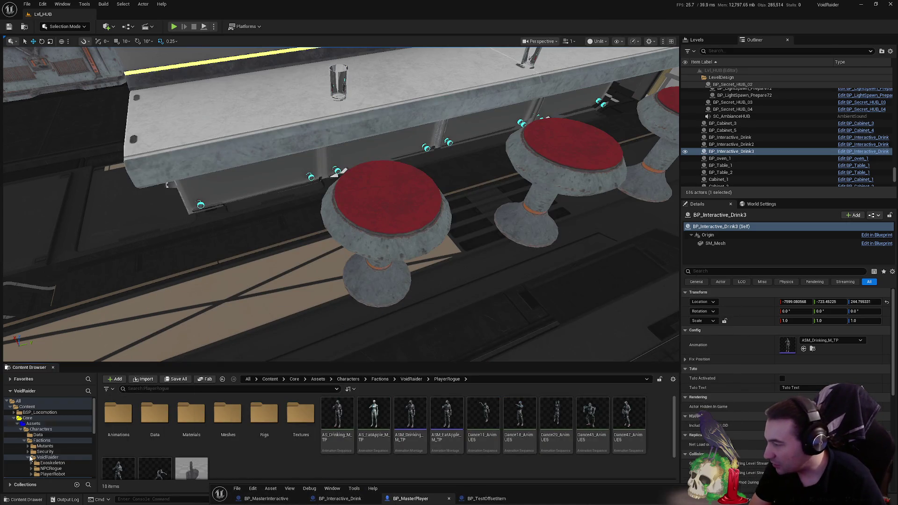
click(70, 457)
click(27, 435)
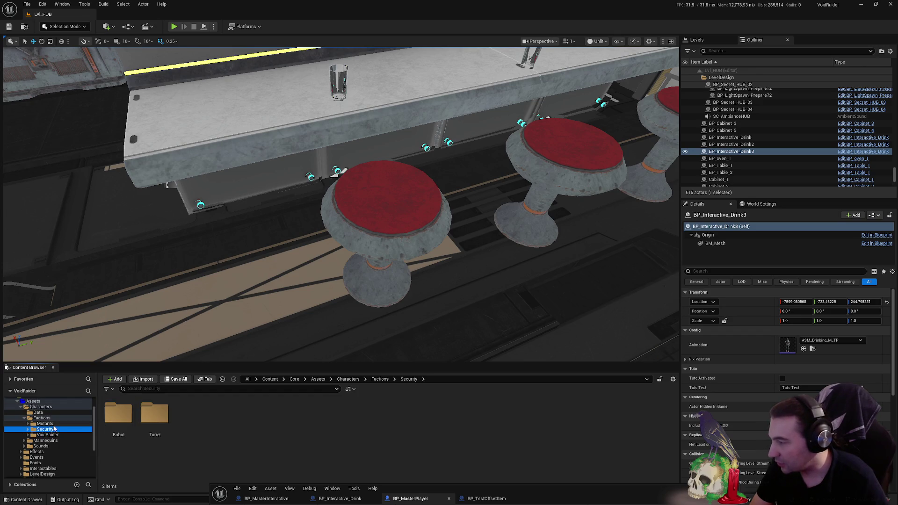
double_click(228, 414)
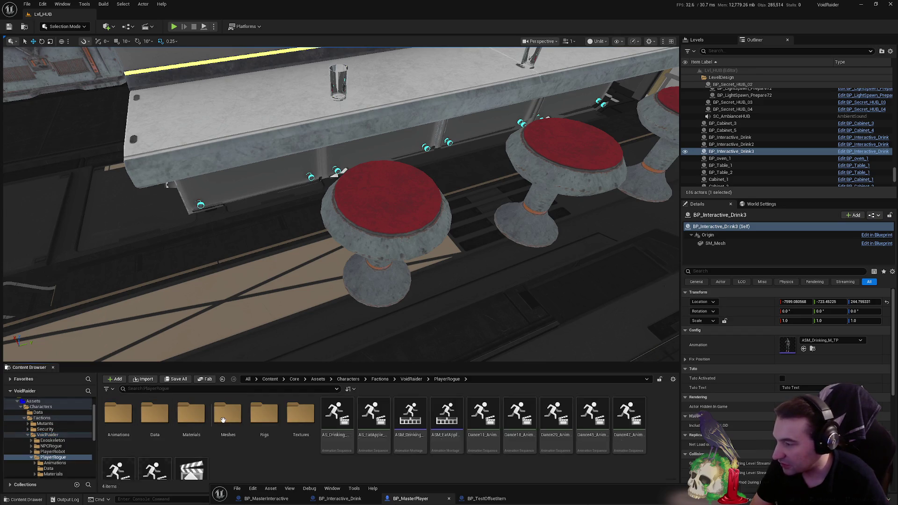
- Browse PlayerRogue into Animations > ThirdPerson and raise the BP_MasterPlayer window again
click(228, 419)
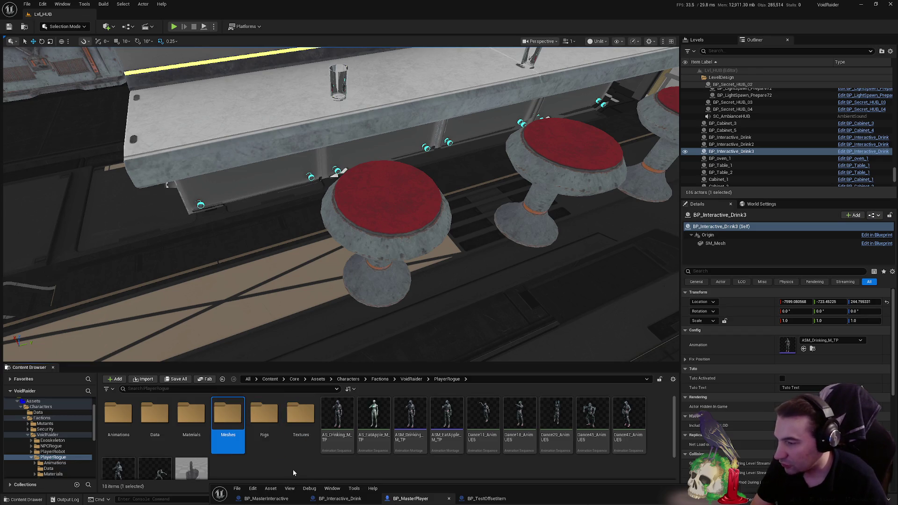
click(264, 437)
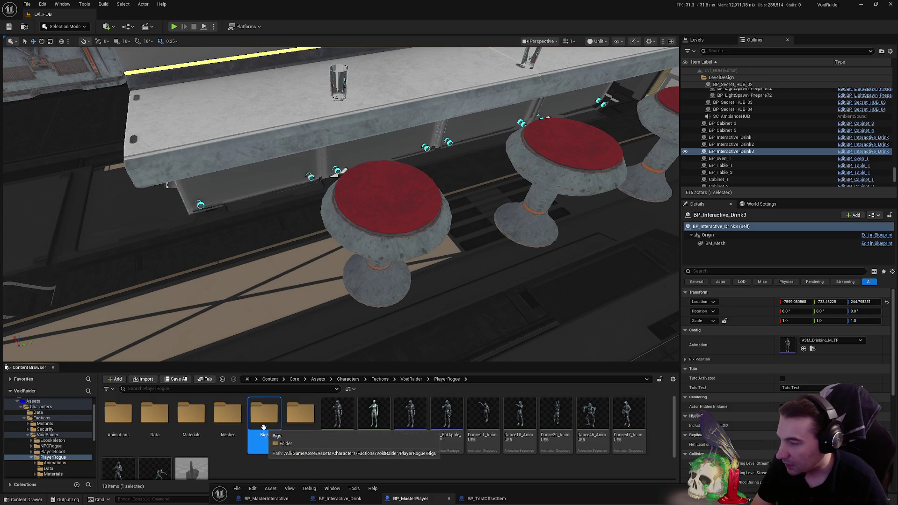
key(Left)
key(Left)
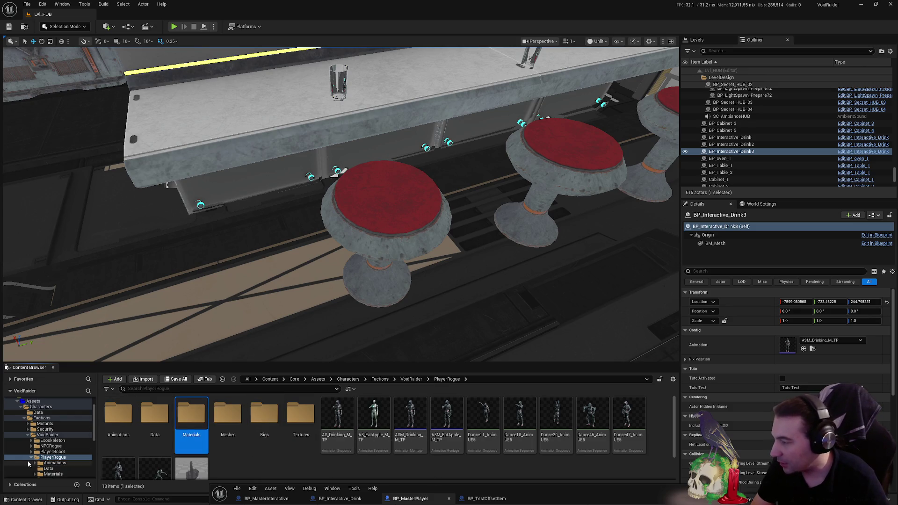
scroll(31, 461, down, 2)
click(50, 452)
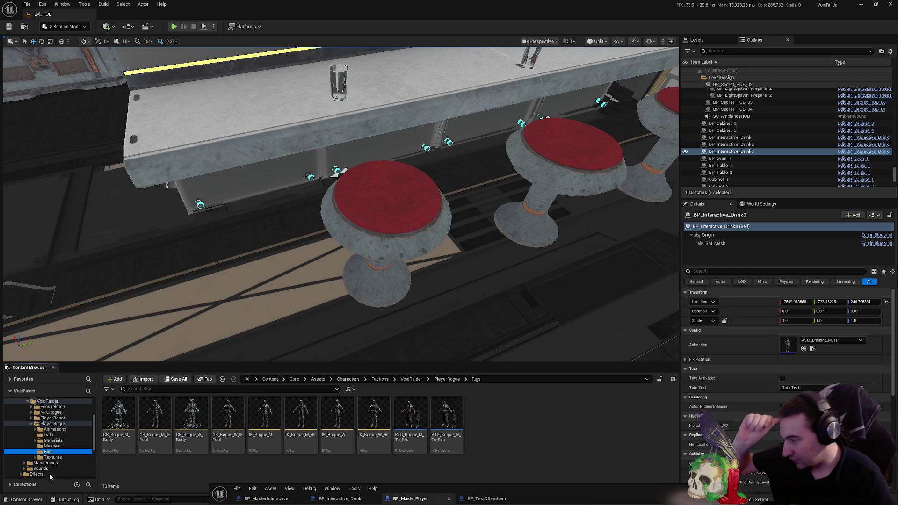
click(59, 434)
click(58, 430)
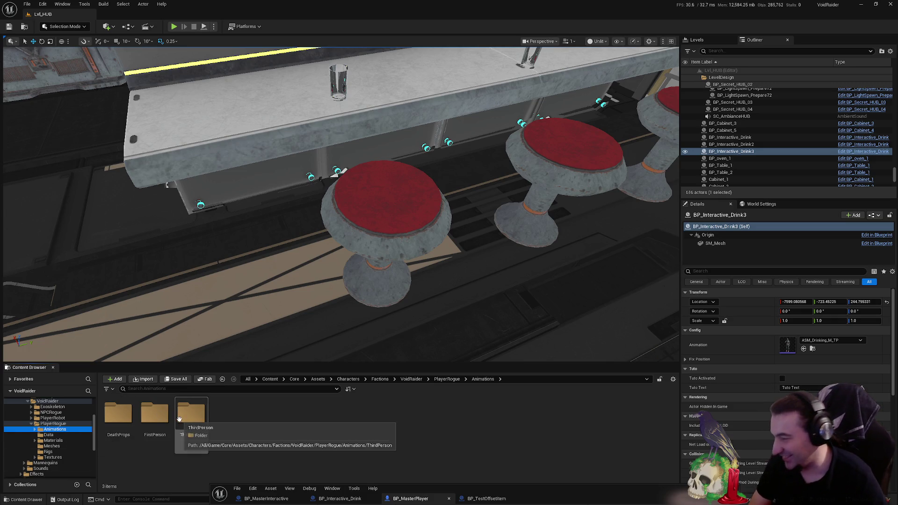
double_click(183, 426)
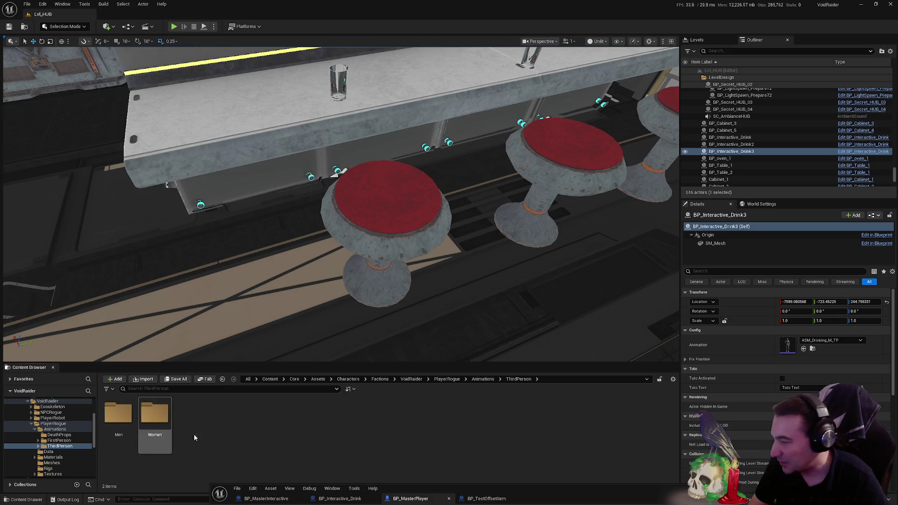
mouse_move(547, 497)
mouse_down()
mouse_move(517, 185)
mouse_move(540, 156)
mouse_move(541, 129)
mouse_move(522, 60)
mouse_move(504, 55)
mouse_up()
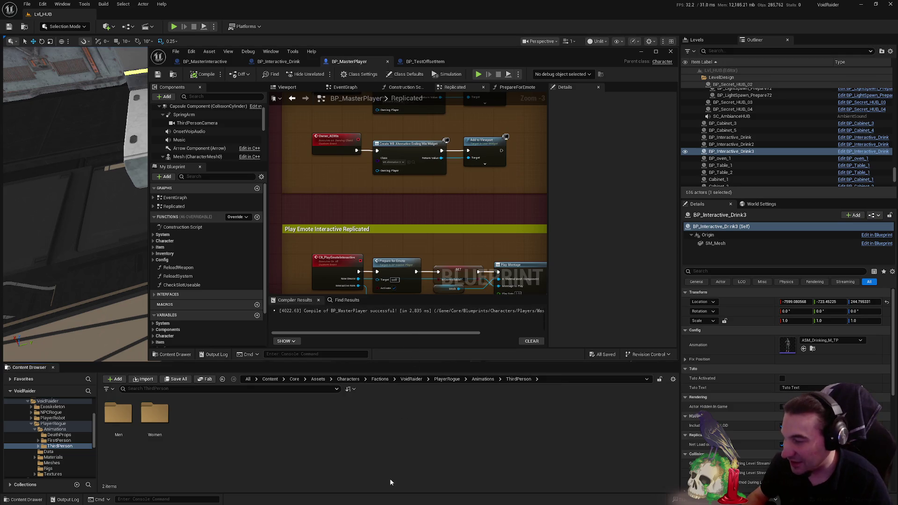
- Dismiss the Start menu, drag the Brave window over Unreal, and open the Twitch shortcut
click(372, 497)
mouse_move(419, 497)
key(Escape)
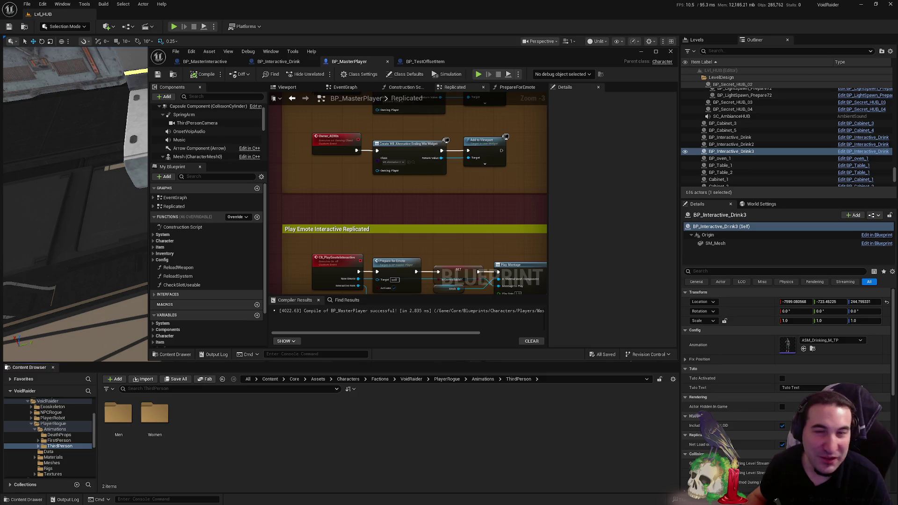
mouse_move(897, 117)
mouse_down()
mouse_move(701, 143)
mouse_move(897, 149)
mouse_move(632, 121)
mouse_move(640, 122)
mouse_up()
click(618, 173)
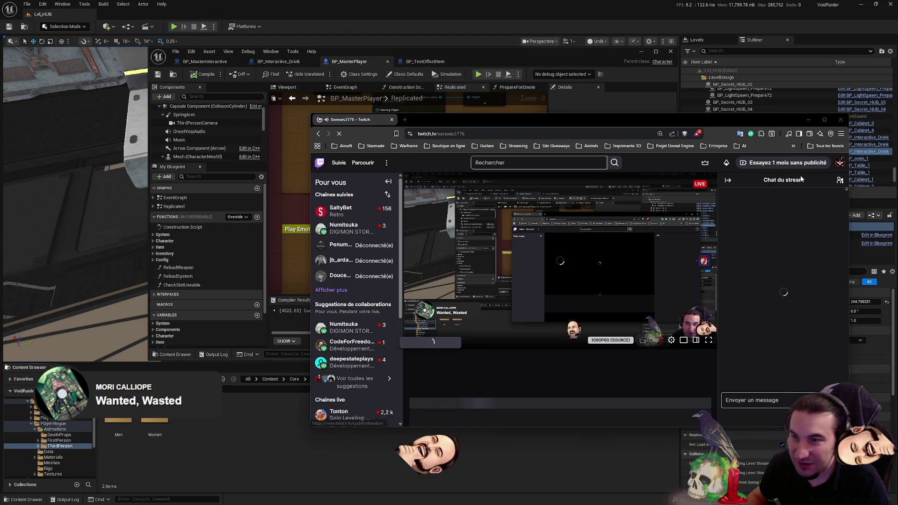
- Open and close the account menu, then pause the live stream preview
click(840, 162)
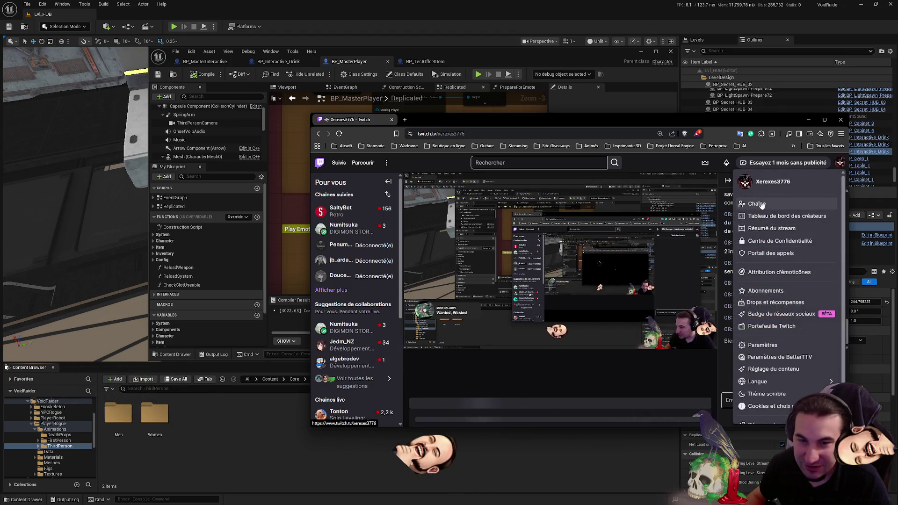
click(755, 206)
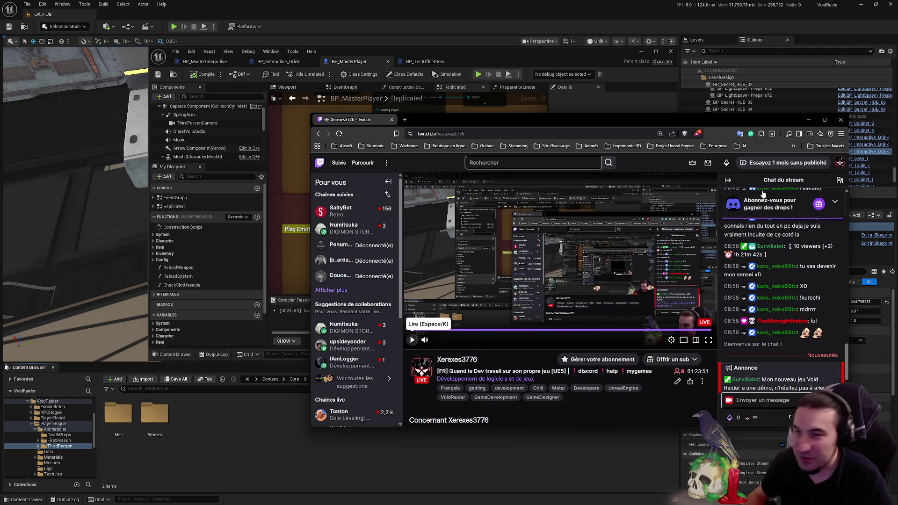
click(411, 341)
- Scroll the channel page, open the Vidéos tab and maximize the browser
scroll(483, 370, down, 2)
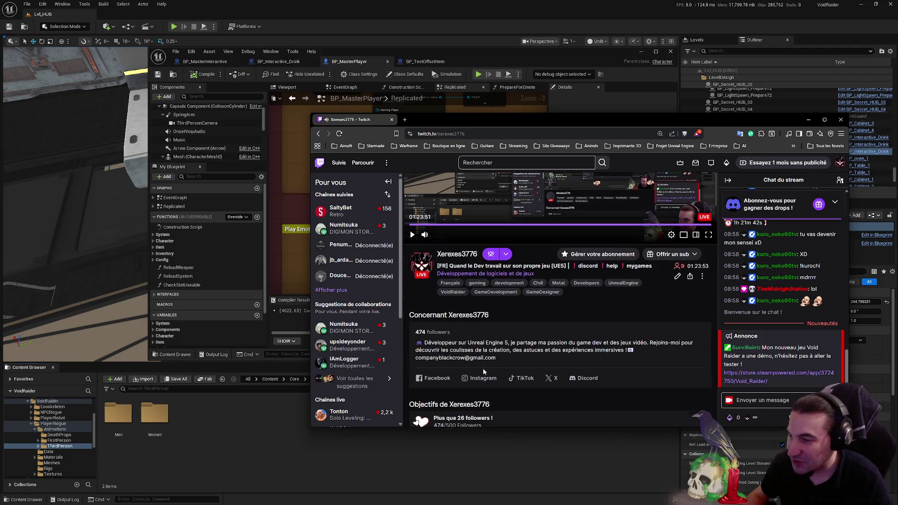
scroll(490, 352, down, 2)
scroll(462, 364, up, 3)
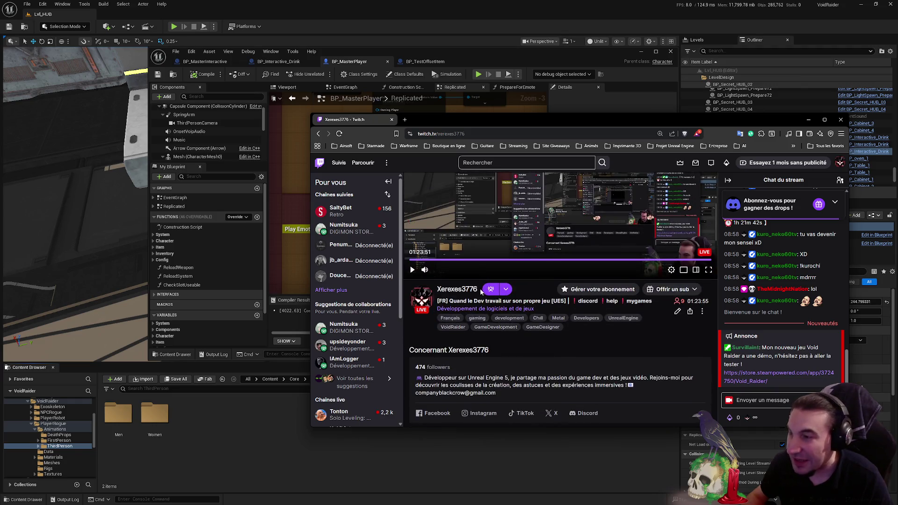
scroll(482, 292, down, 5)
scroll(505, 323, up, 5)
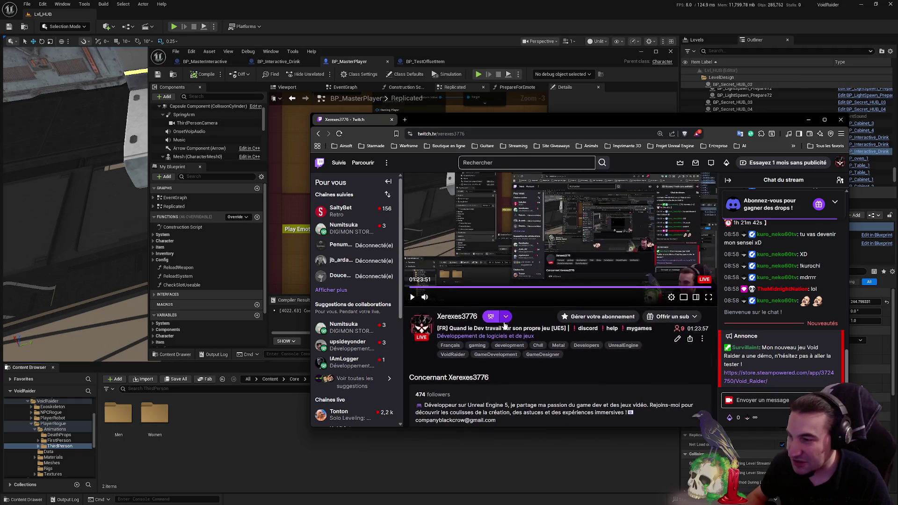
scroll(461, 332, down, 6)
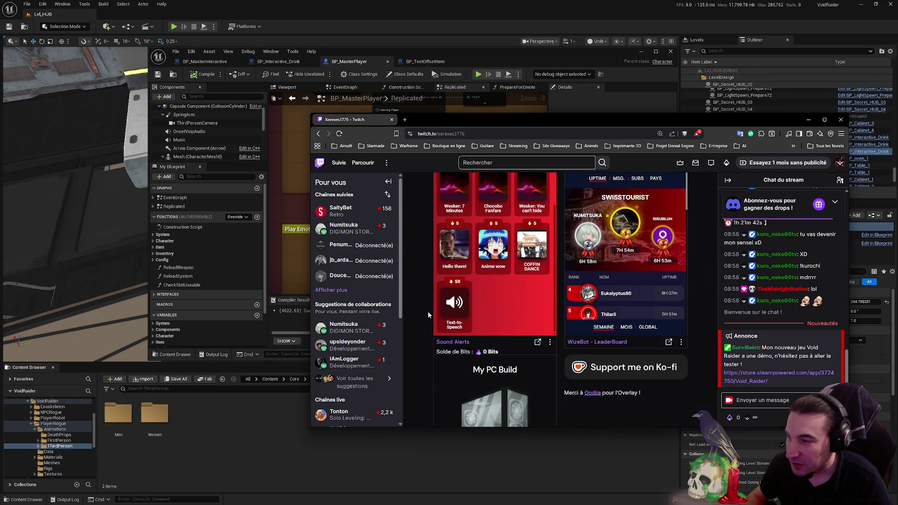
scroll(428, 310, up, 5)
scroll(428, 314, up, 3)
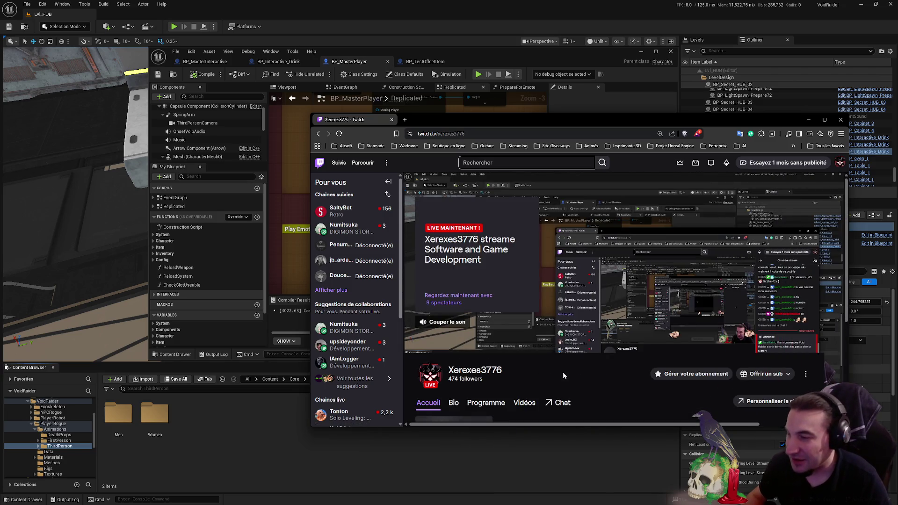
scroll(517, 346, down, 2)
click(523, 333)
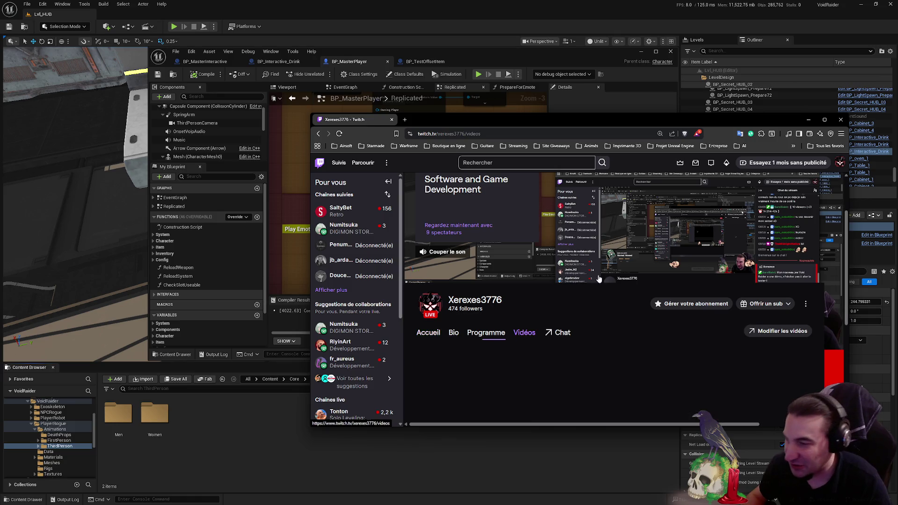
double_click(715, 123)
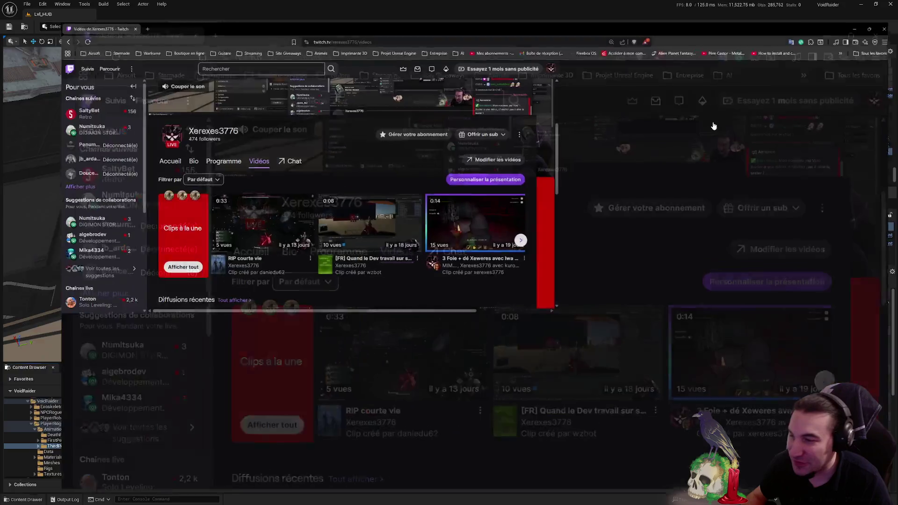
- Open a channel clip, scrub its seek bar, play it to the end, then close the browser
scroll(380, 324, up, 2)
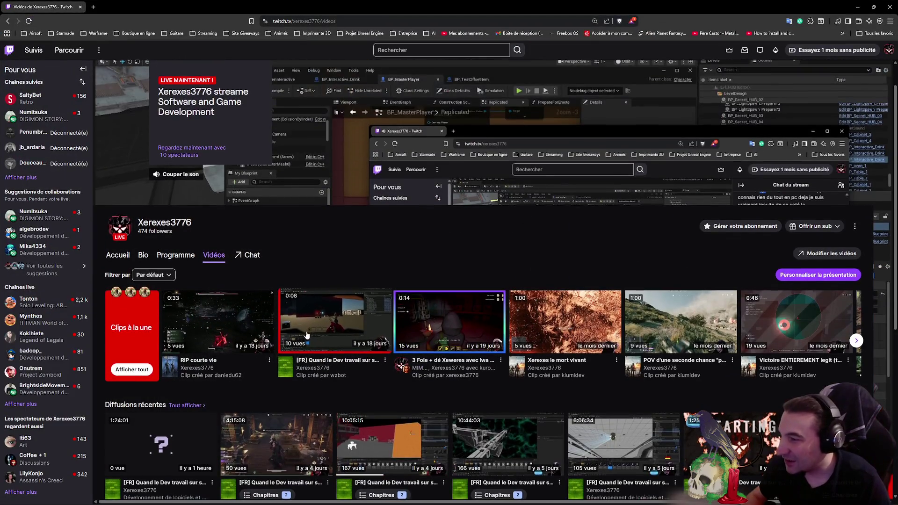
click(330, 322)
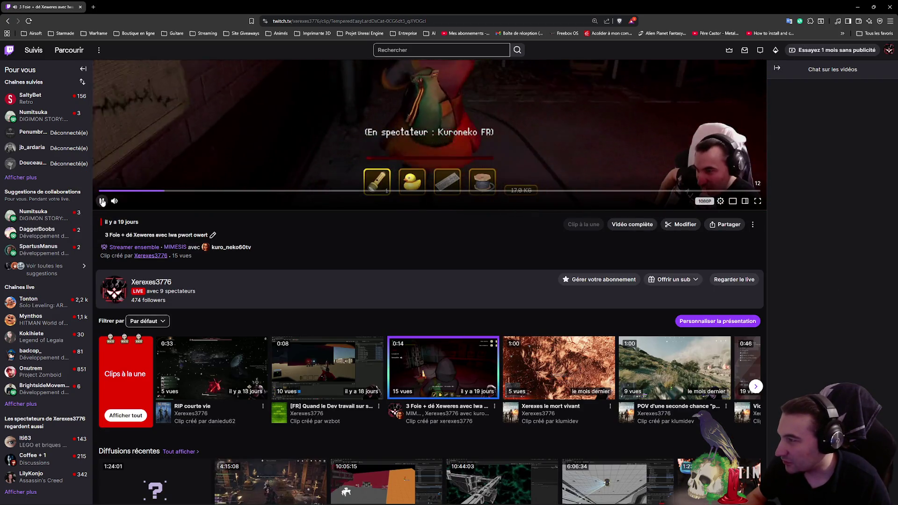
scroll(361, 284, up, 5)
click(361, 285)
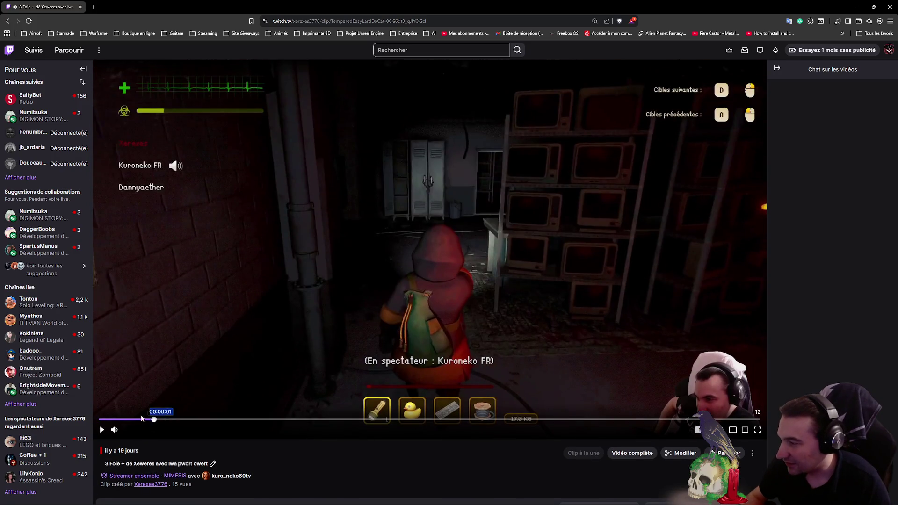
drag(150, 419, 293, 458)
click(294, 458)
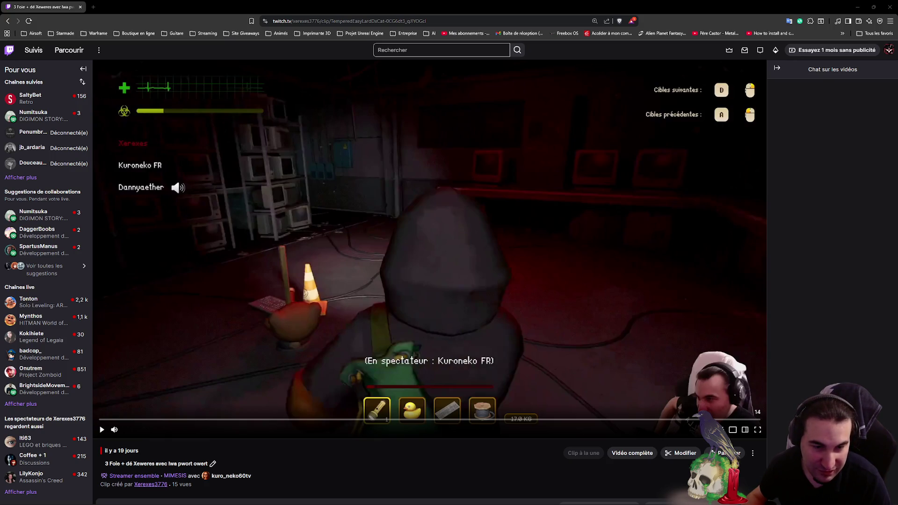
click(102, 429)
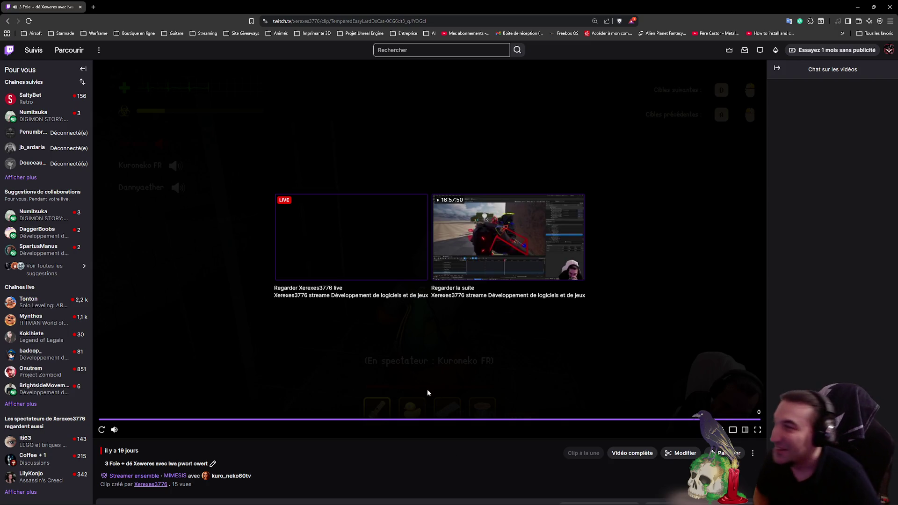
click(885, 9)
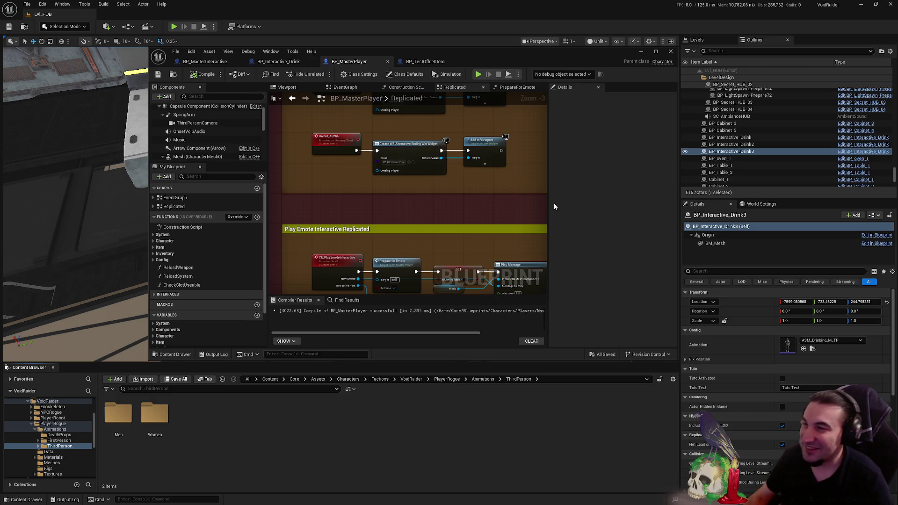
double_click(562, 54)
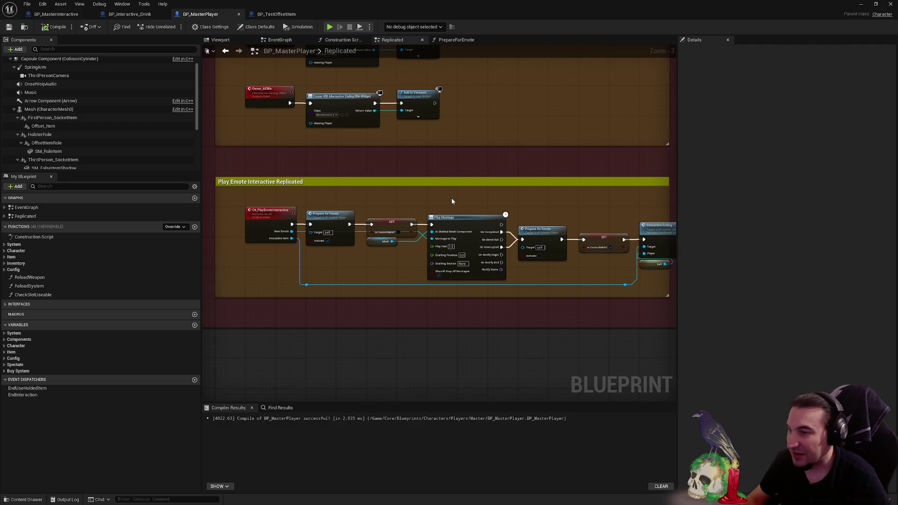
drag(331, 214, 302, 206)
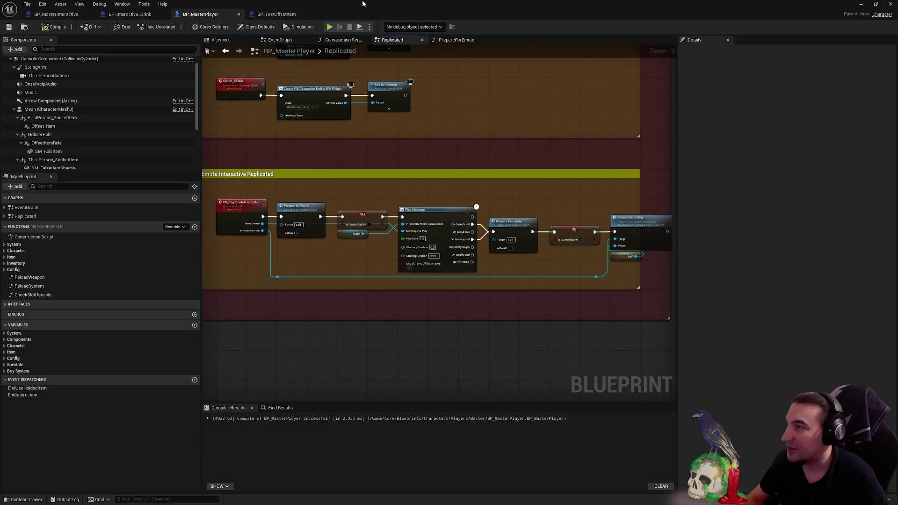
double_click(423, 7)
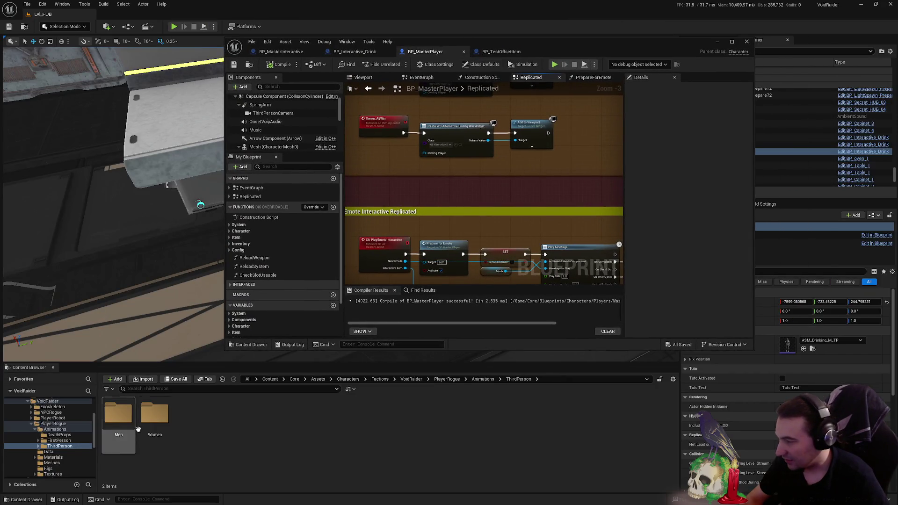
- Open ABP_Rogue_M from Men and ABP_Rogue_W from Women, with ABP_Rogue_M's AnimGraph maximized
click(125, 424)
double_click(125, 424)
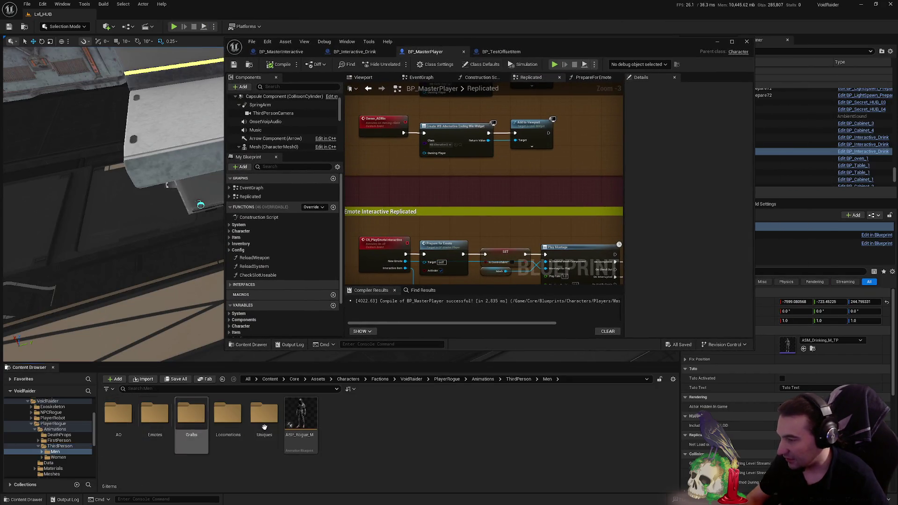
double_click(300, 416)
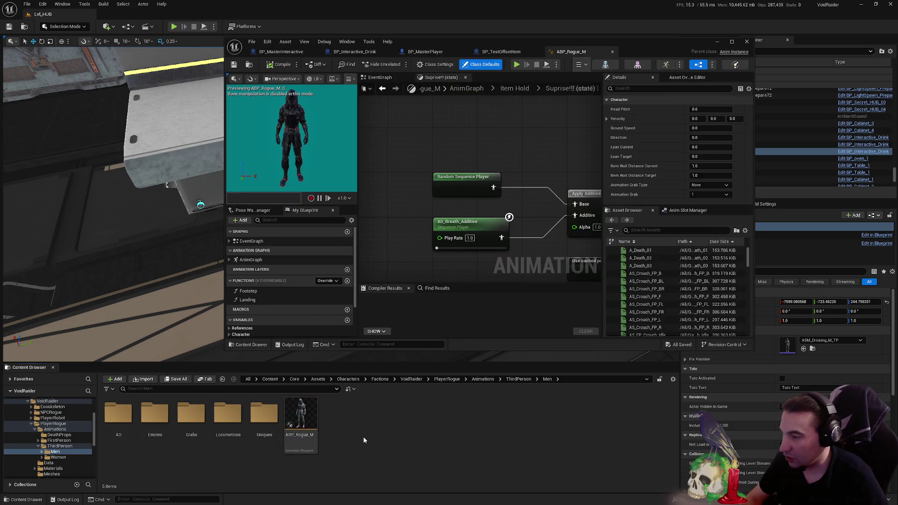
click(58, 457)
double_click(300, 416)
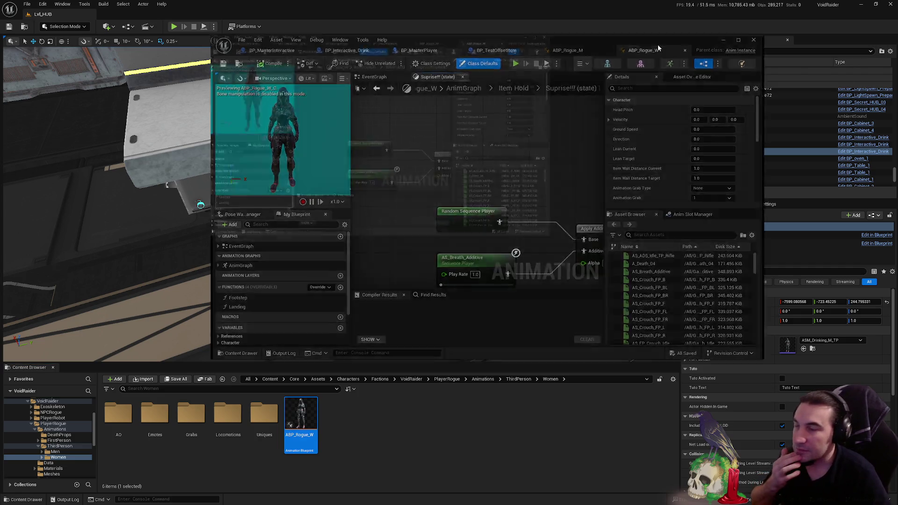
double_click(658, 44)
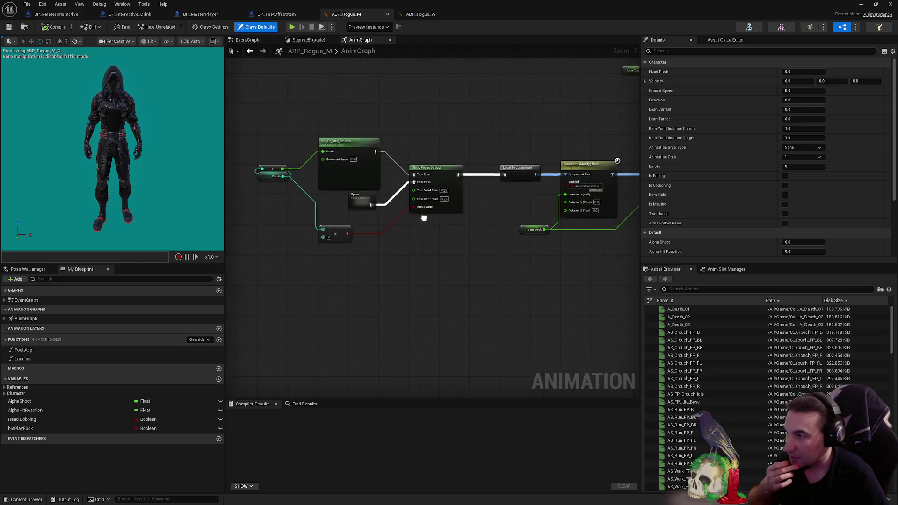
drag(481, 293, 341, 294)
- Add a Slot 'DefaultSlot' node found by searching 'slot def' and wire it into Control Rig's Source
right_click(331, 308)
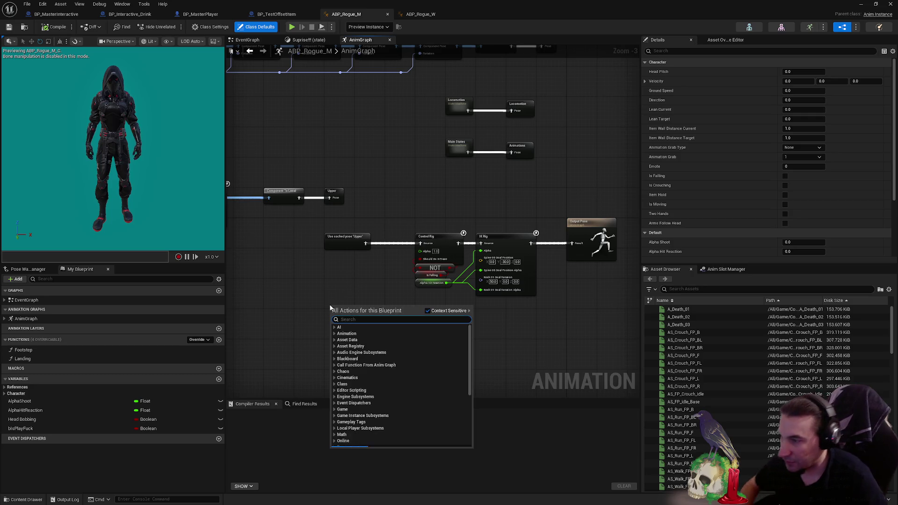
text(slot def)
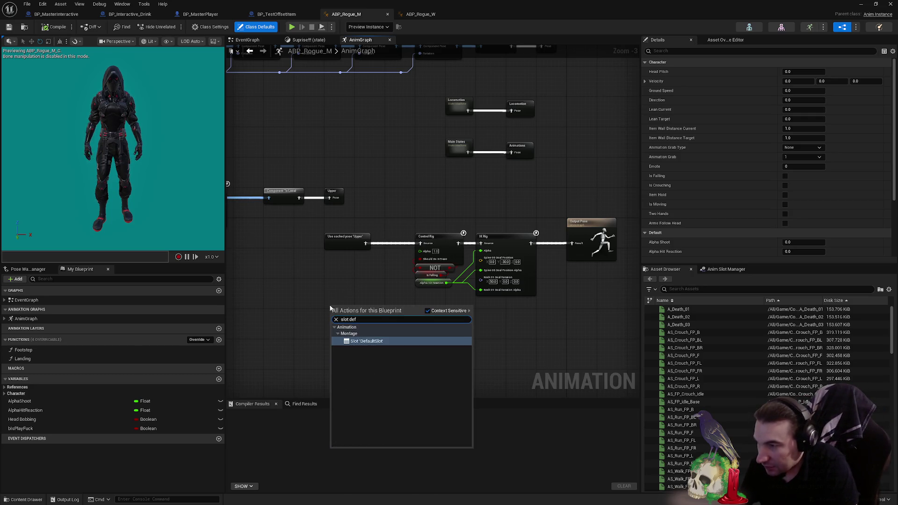
key(Escape)
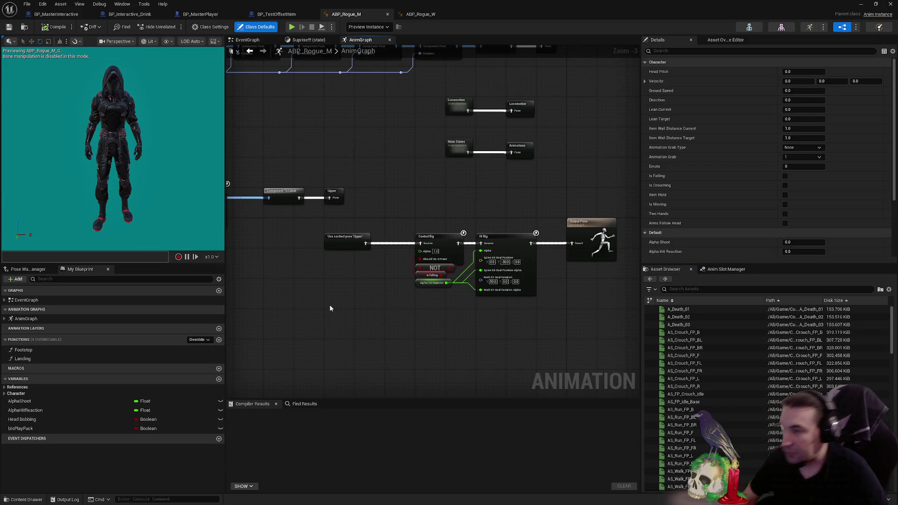
scroll(331, 308, up, 3)
click(334, 224)
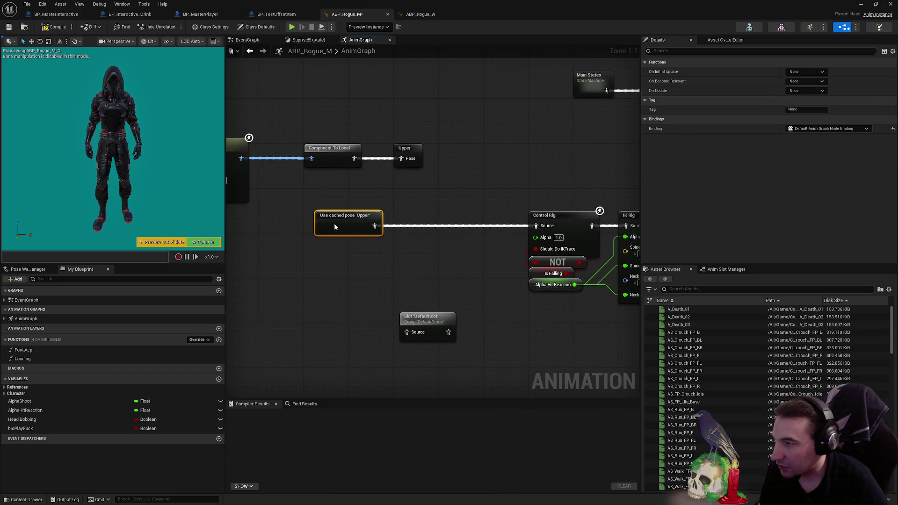
drag(334, 227, 324, 227)
mouse_move(428, 332)
mouse_down()
mouse_move(461, 229)
mouse_move(423, 224)
mouse_move(536, 228)
mouse_up()
drag(302, 204, 524, 249)
drag(396, 230, 441, 231)
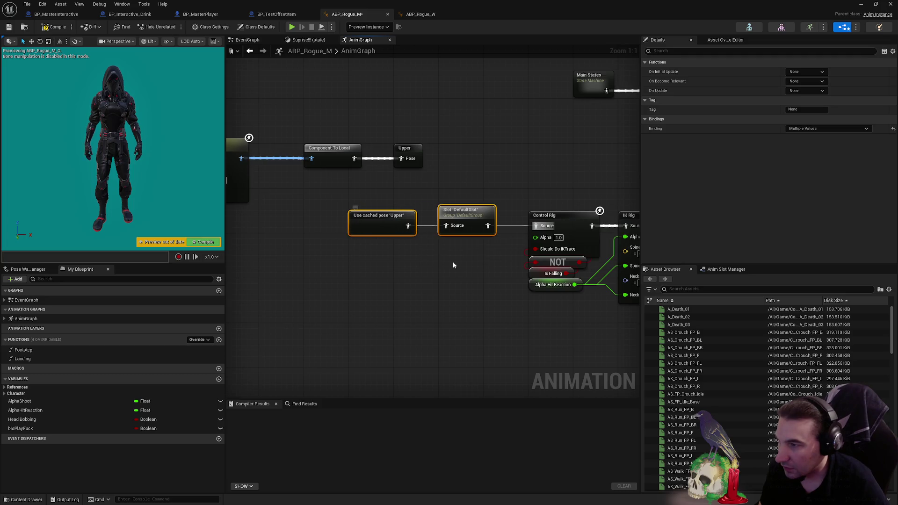
drag(453, 265, 332, 263)
- Move DefaultSlot to sit between IK Rig and Output Pose, then save ABP_Rogue_M
click(343, 215)
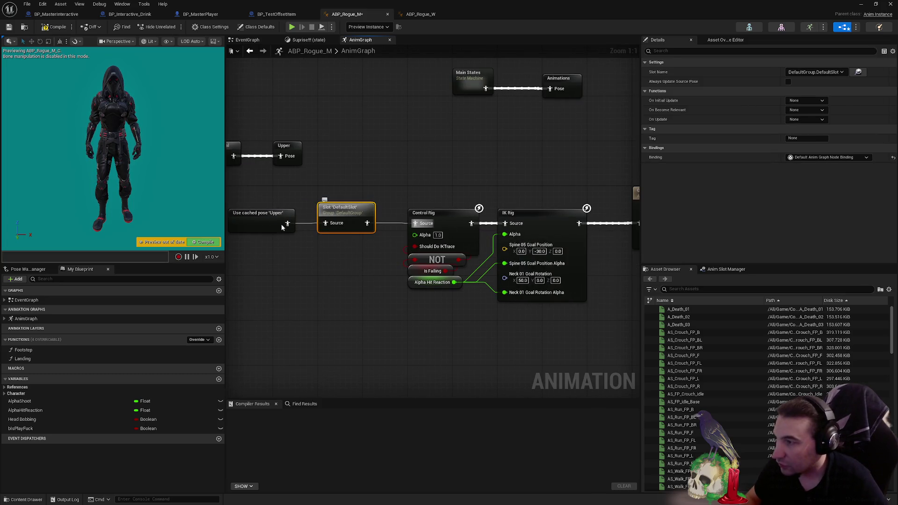
key(Delete)
drag(287, 223, 416, 223)
mouse_move(386, 182)
mouse_down()
mouse_move(512, 283)
mouse_move(422, 283)
mouse_up()
click(523, 186)
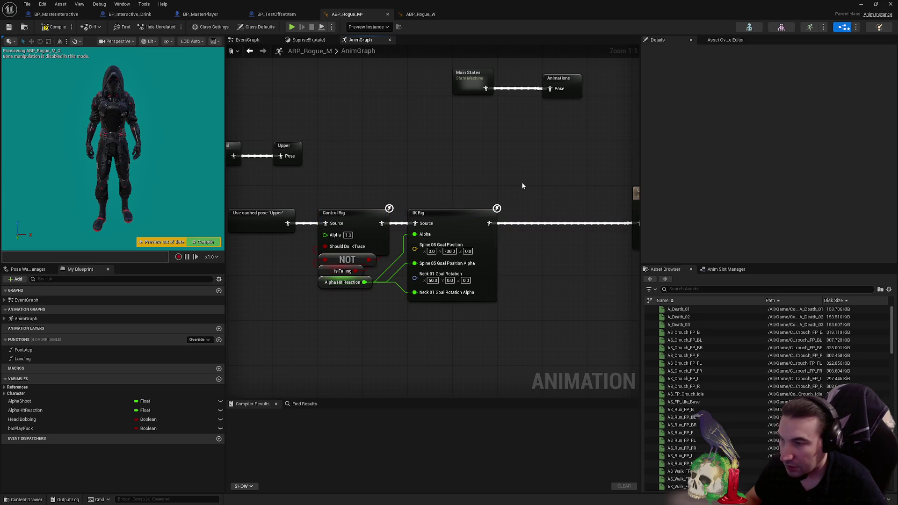
key(ctrl+v)
mouse_move(524, 199)
mouse_down()
mouse_move(548, 217)
mouse_move(545, 224)
mouse_up()
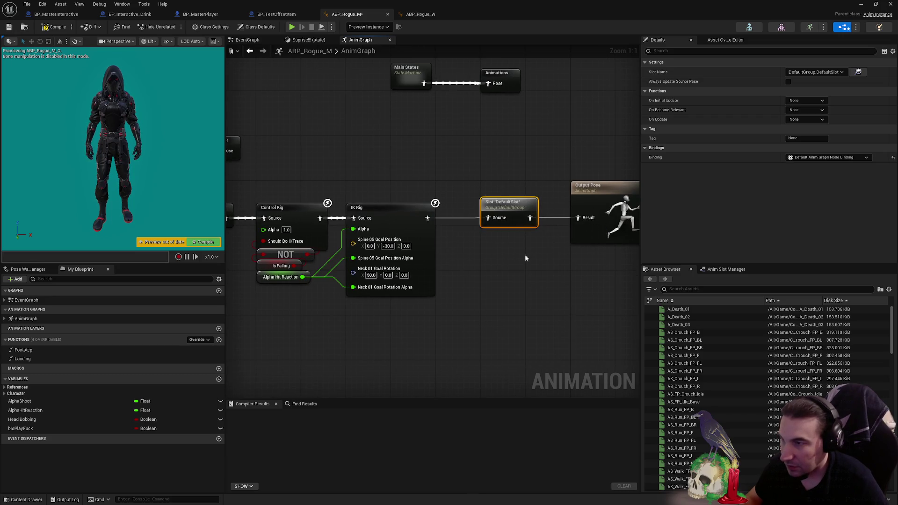
click(9, 28)
- In ABP_Rogue_W's AnimGraph, shift Alpha Hit Reaction and IK Rig left to make room
click(420, 14)
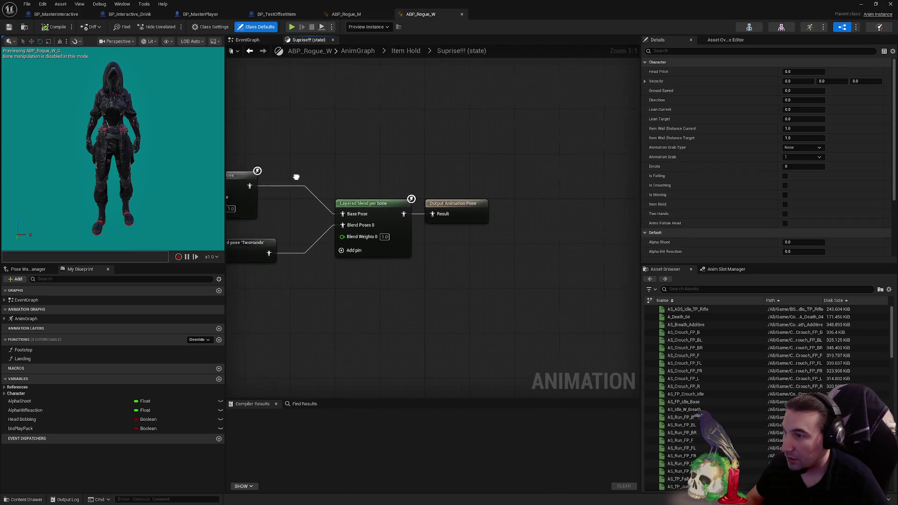
click(358, 51)
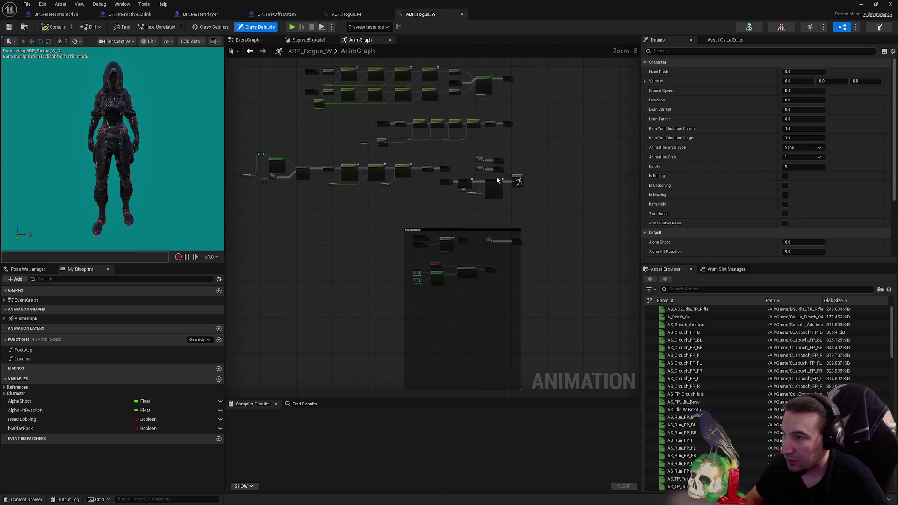
scroll(497, 180, up, 8)
click(416, 251)
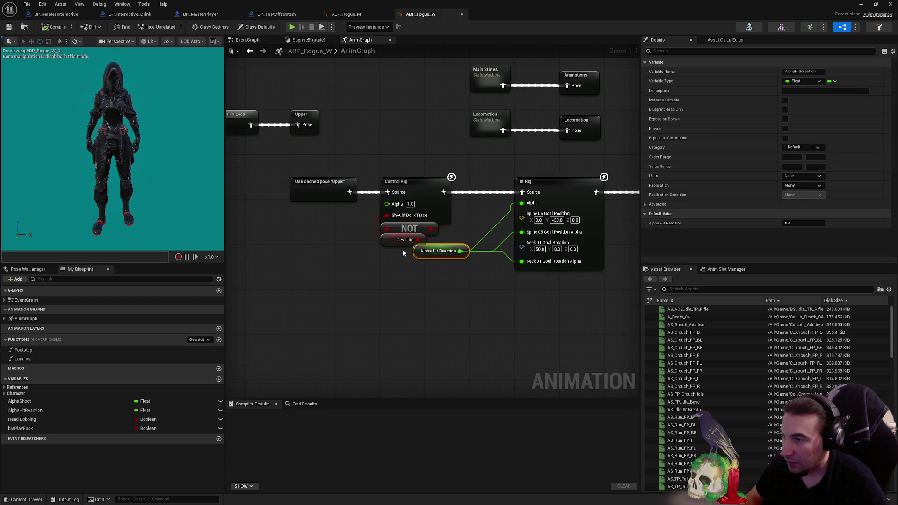
drag(421, 251, 388, 253)
drag(543, 191, 497, 189)
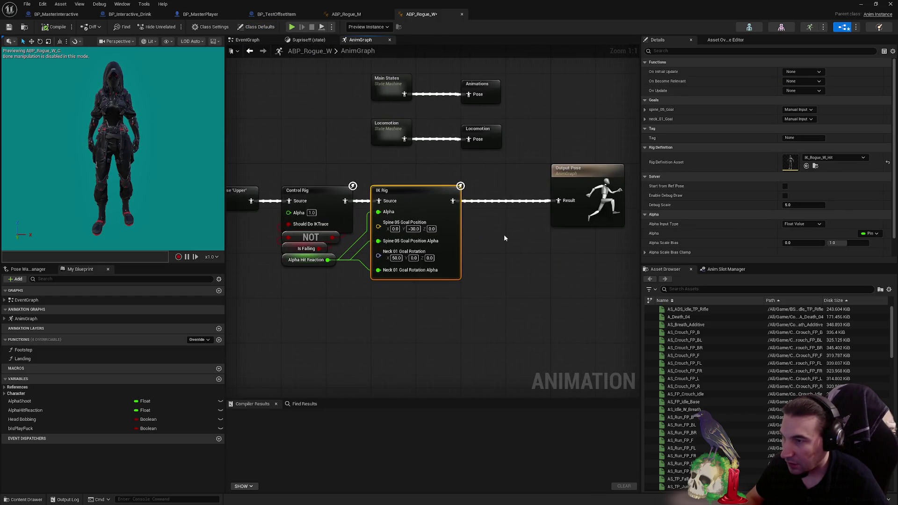
click(499, 277)
- Paste DefaultSlot between IK Rig and Output Pose, then dock the editor to show the level
key(ctrl+v)
scroll(501, 283, down, 1)
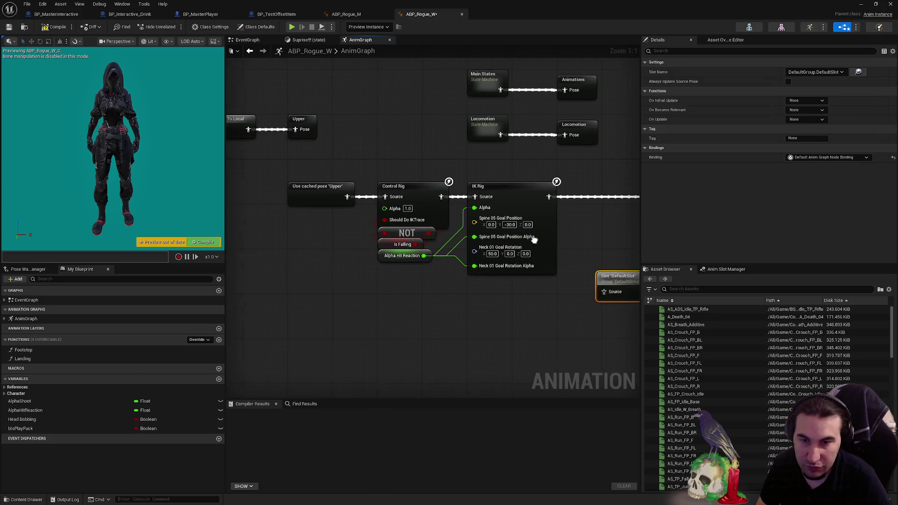
mouse_move(331, 176)
mouse_down()
mouse_move(528, 267)
mouse_move(463, 266)
mouse_up()
click(514, 246)
scroll(514, 245, up, 1)
drag(566, 296, 537, 247)
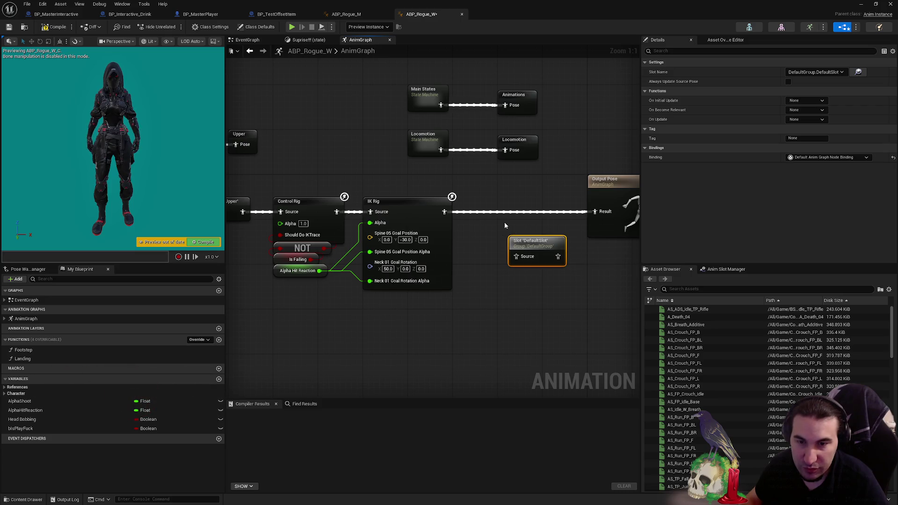
drag(523, 246, 512, 202)
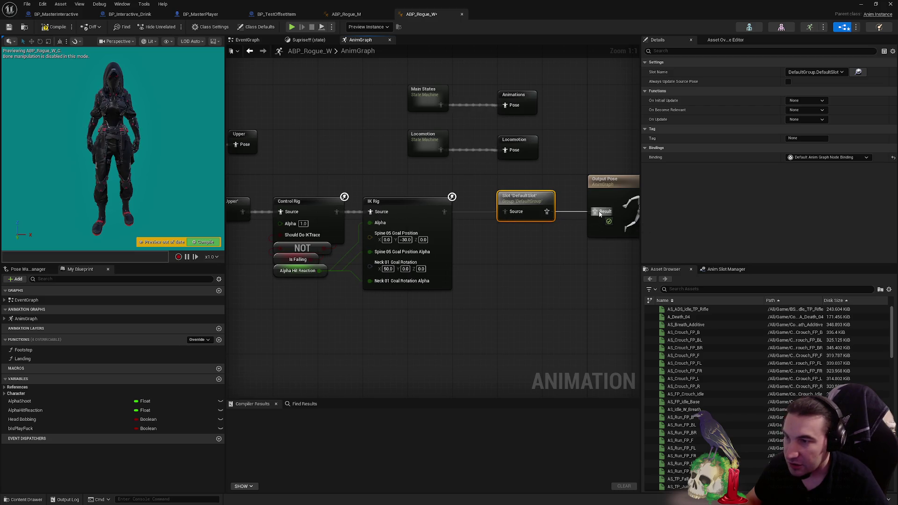
click(523, 272)
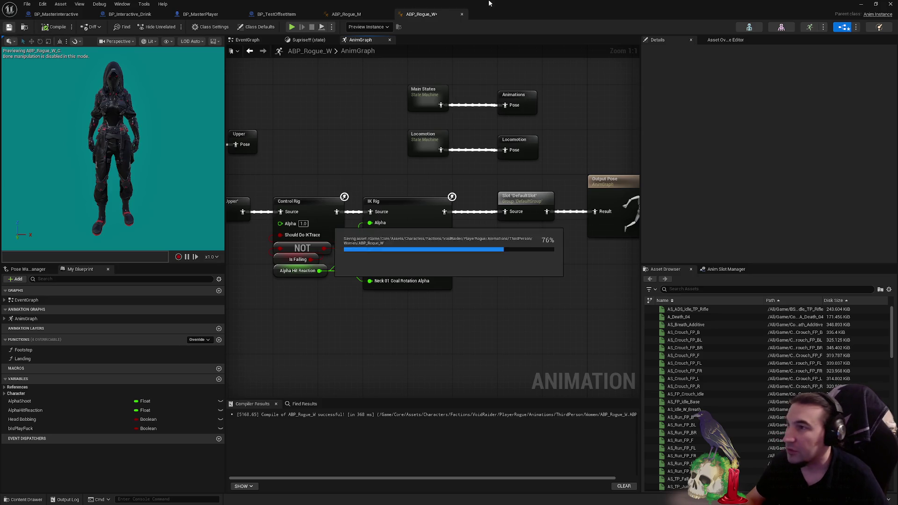
mouse_move(565, 14)
mouse_down()
mouse_move(481, 202)
mouse_move(426, 452)
mouse_up()
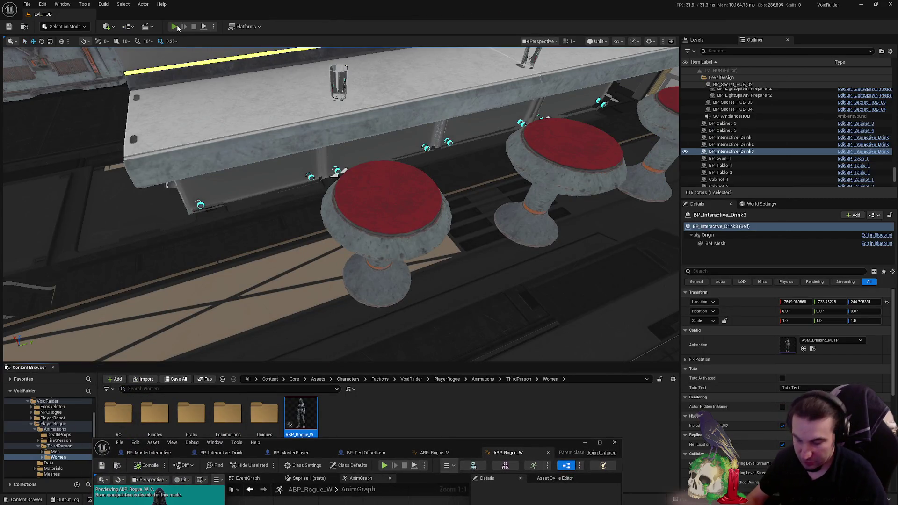
- Play LvlHUB, open the door with E, eject with F8, and focus on BP_AutoDoor_HUB4
click(174, 27)
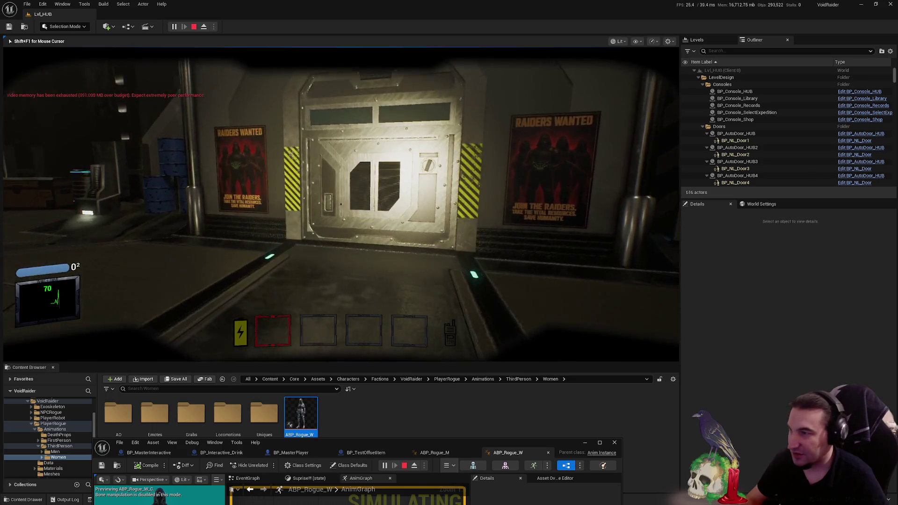
key(e)
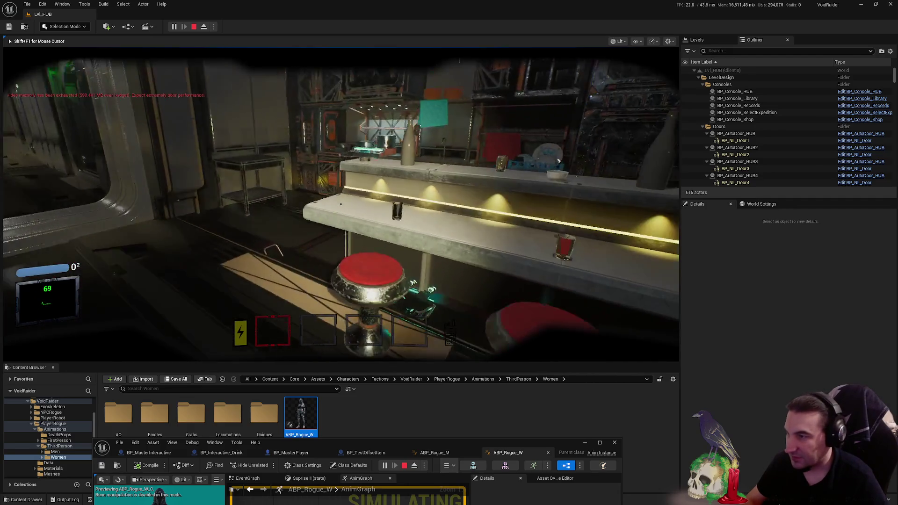
key(F8)
double_click(738, 176)
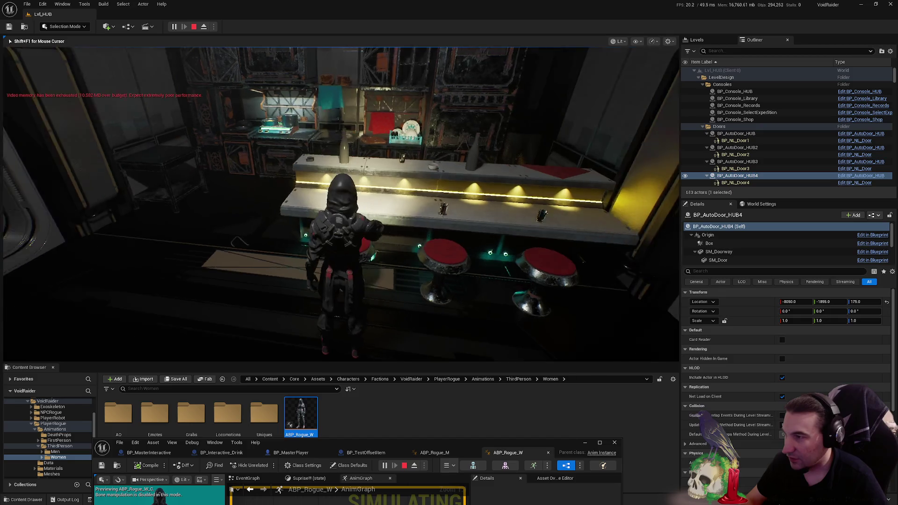